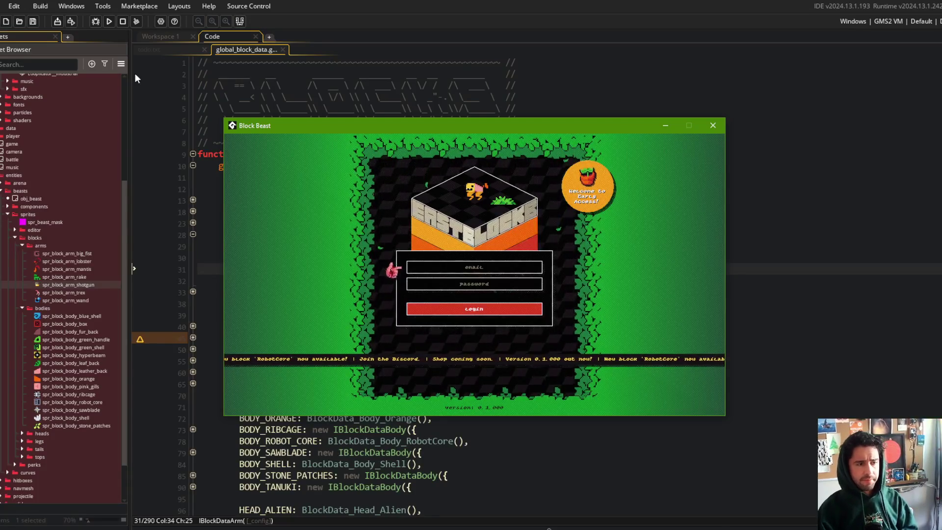
Log into the running Block Beast game and go through Battle to the beast editor.
click(472, 308)
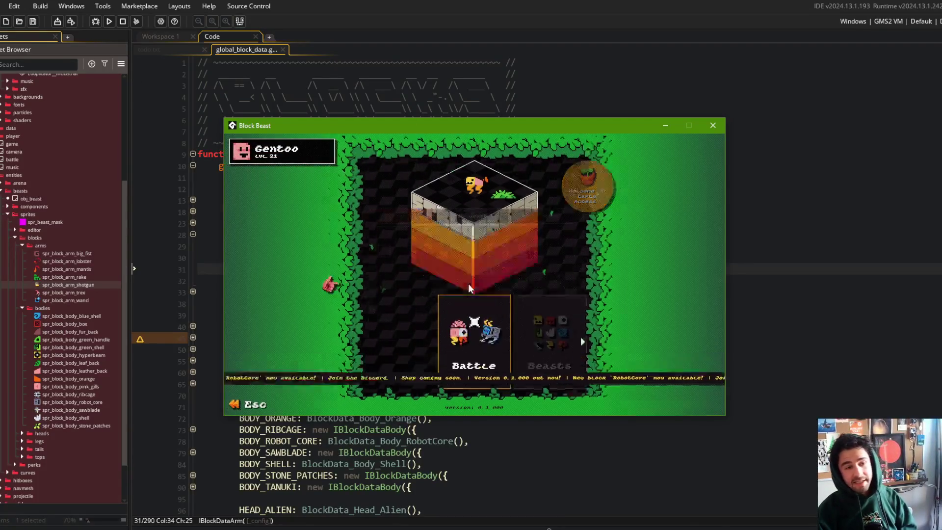
click(469, 290)
click(518, 309)
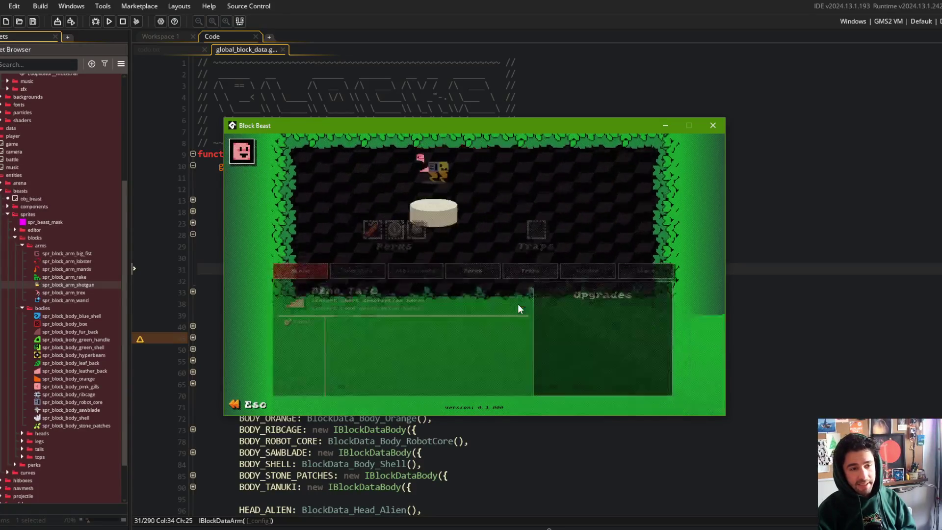
View the details of the Robot Core, Dino Head and Dino Tail blocks.
click(483, 193)
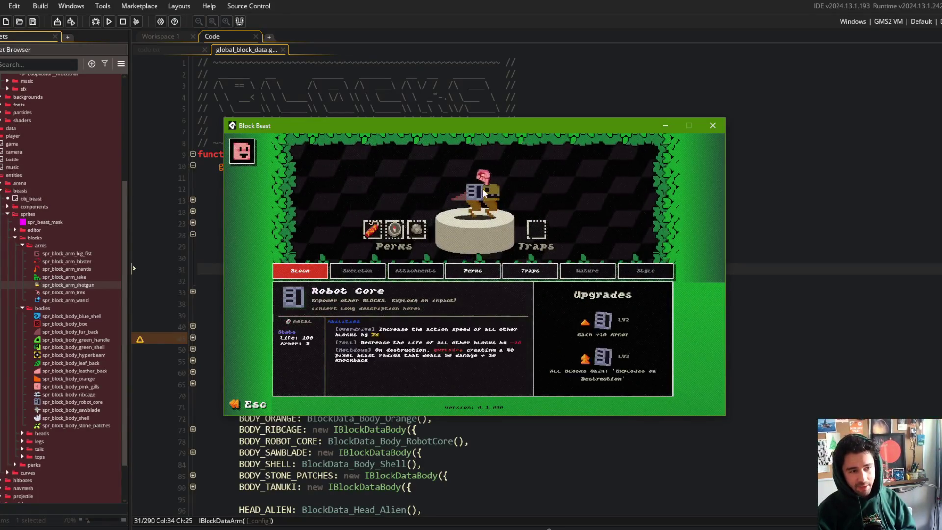
click(491, 191)
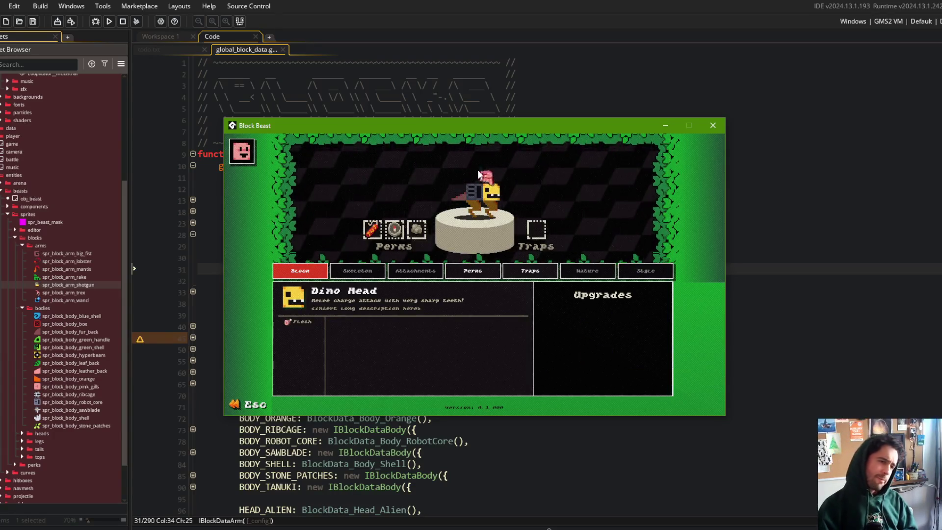
click(460, 194)
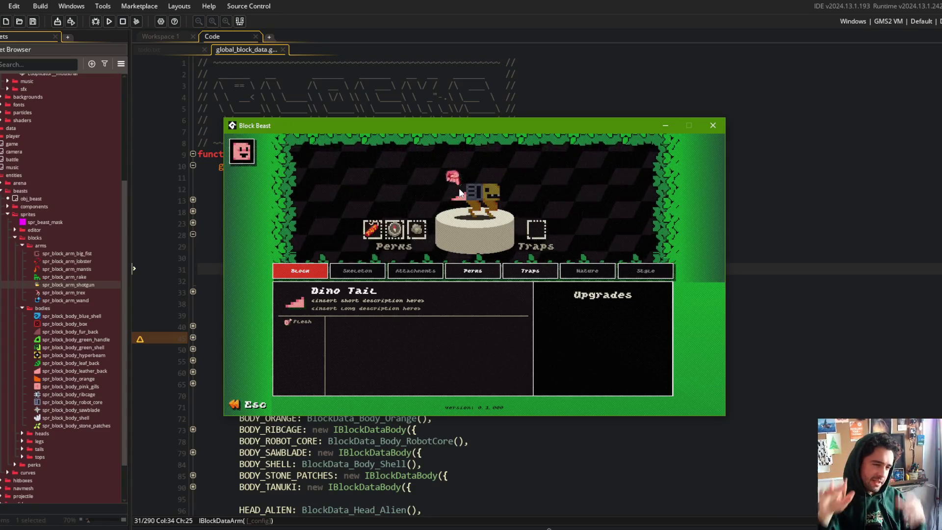
mouse_move(478, 197)
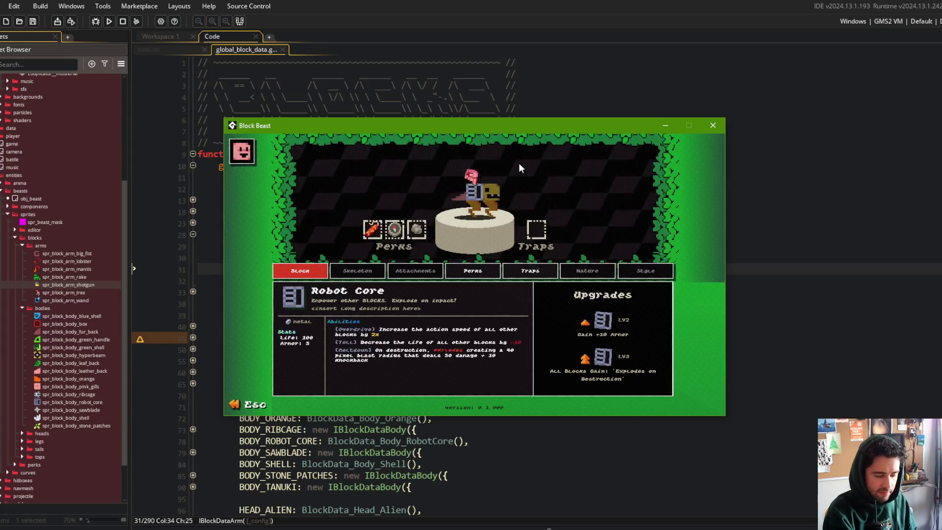
Back in the code editor, collapse the ARM_SHOTGUN entry in global_block_data.
key(alt+Tab)
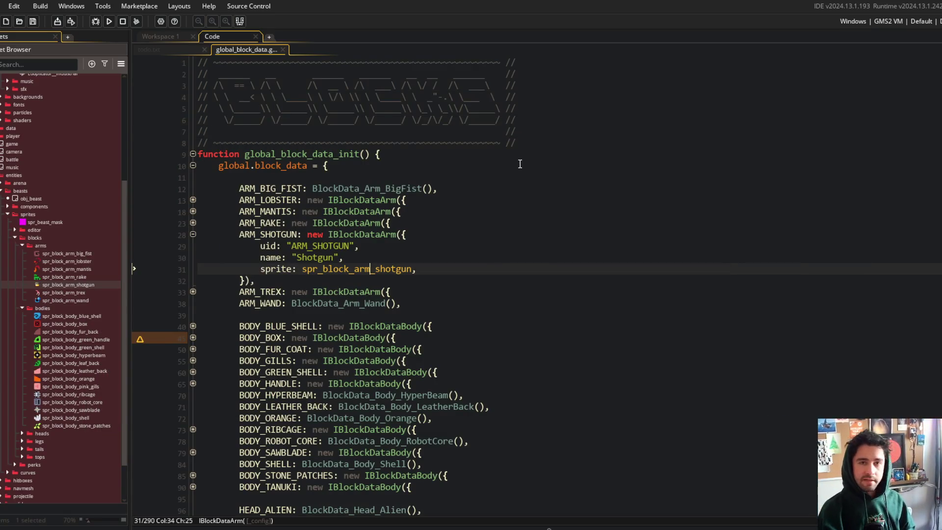
click(193, 233)
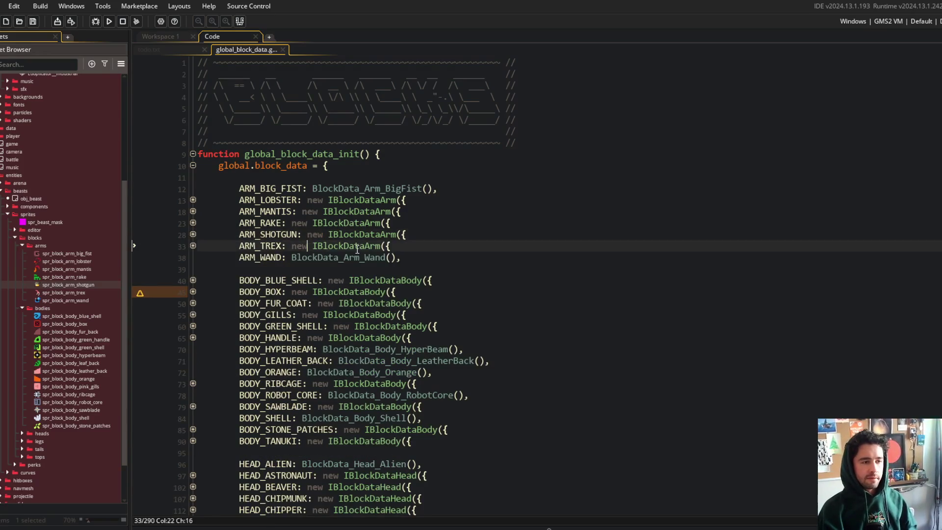
click(463, 222)
click(293, 257)
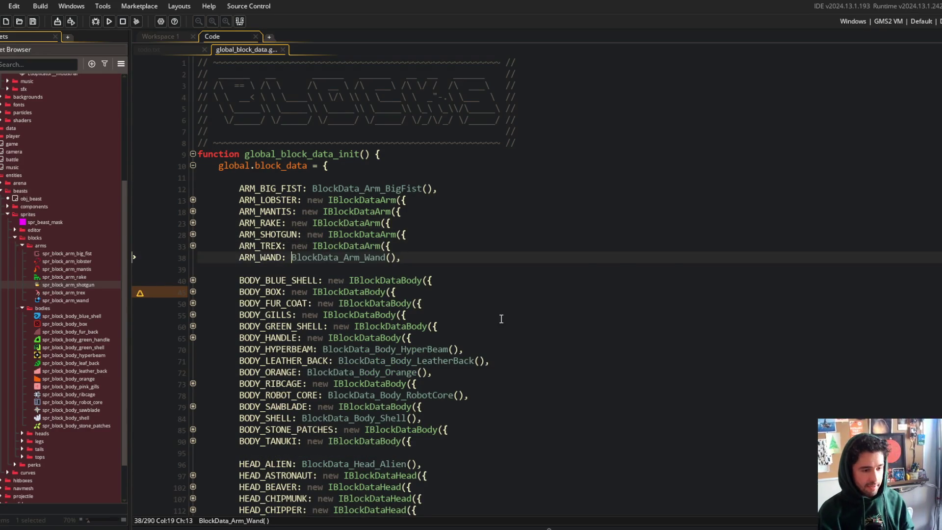
Glance at the running game, return to the block data code, and open asset search.
key(alt+Tab)
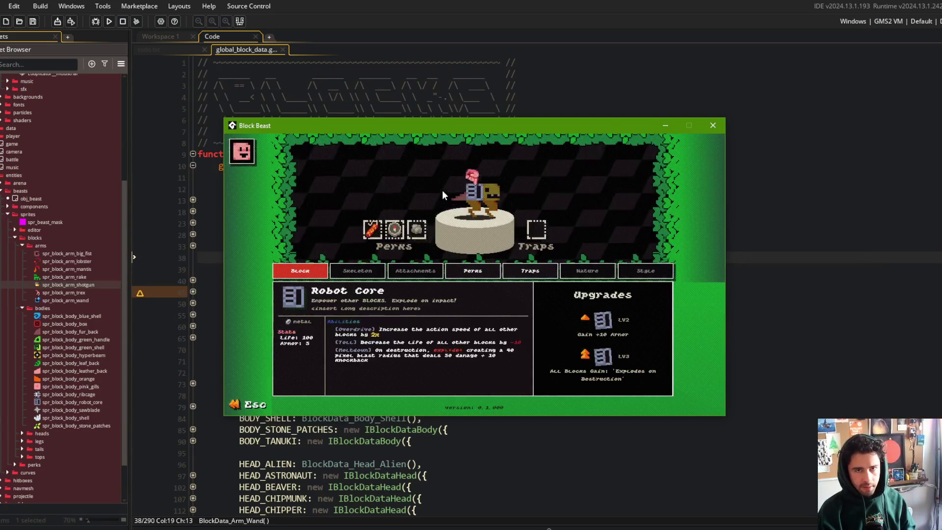
click(592, 86)
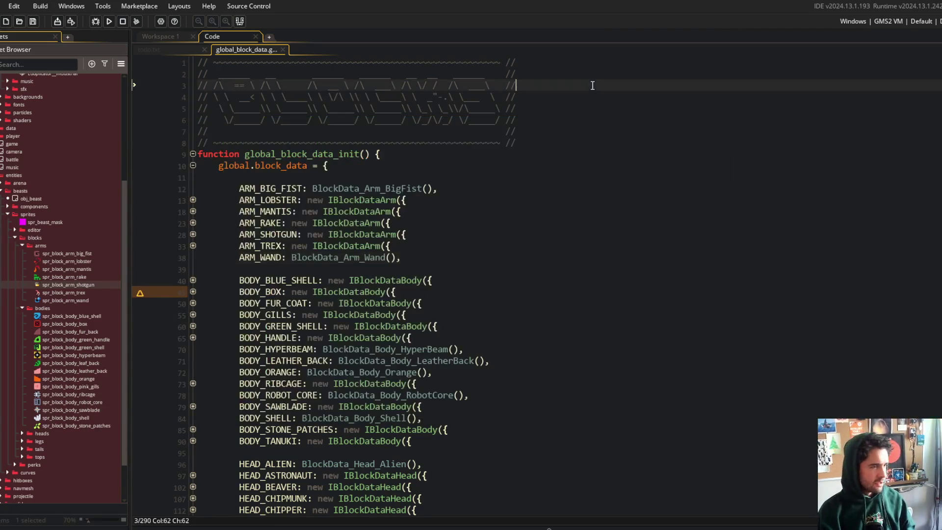
key(ctrl+t)
text(music)
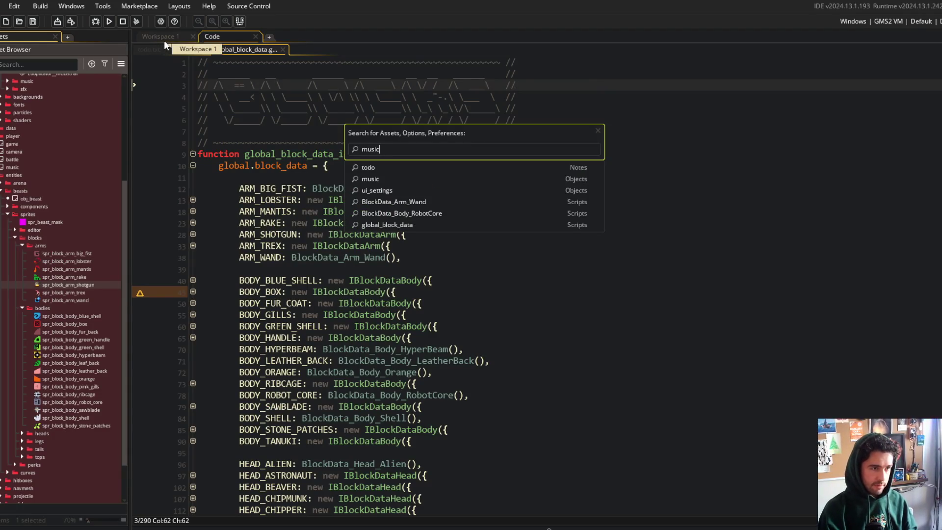
Open the music object's Create event and expand the Behavior_Lifecycle and music regions.
key(Return)
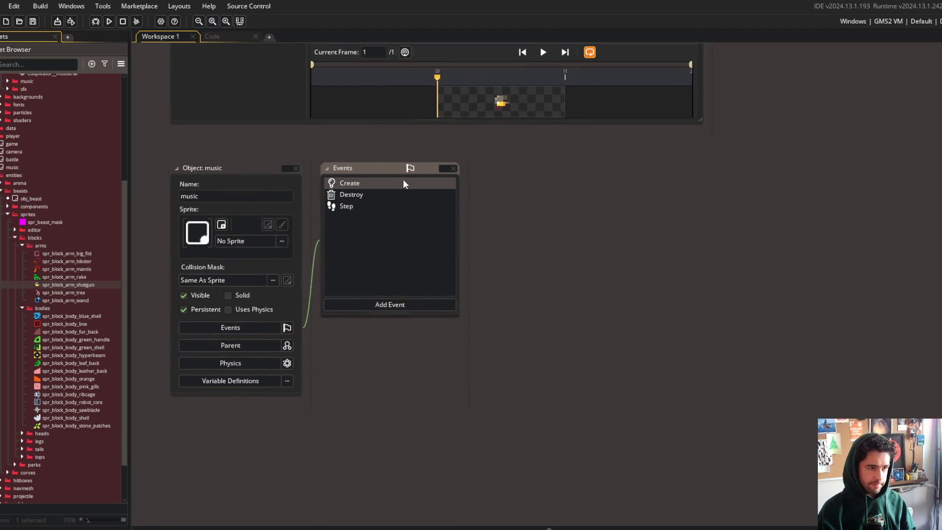
double_click(403, 182)
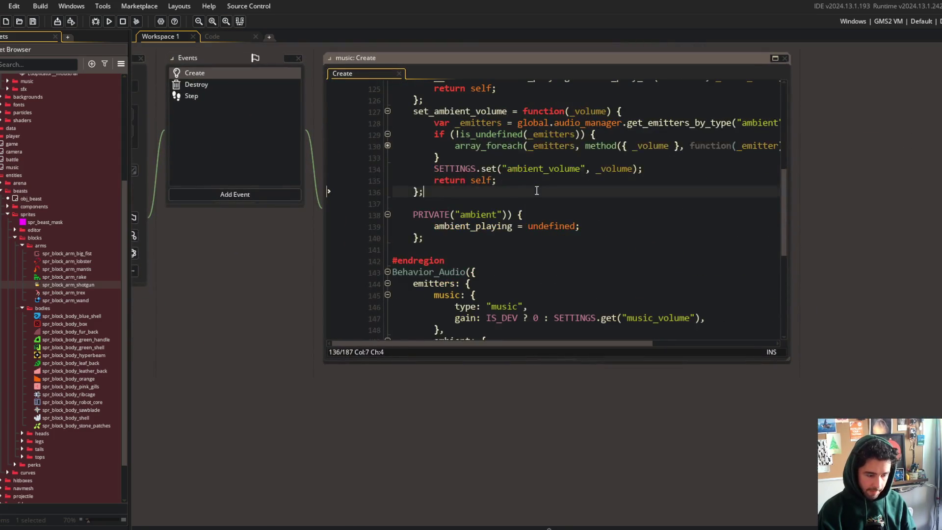
key(Down)
key(Down)
key(Up)
key(Down)
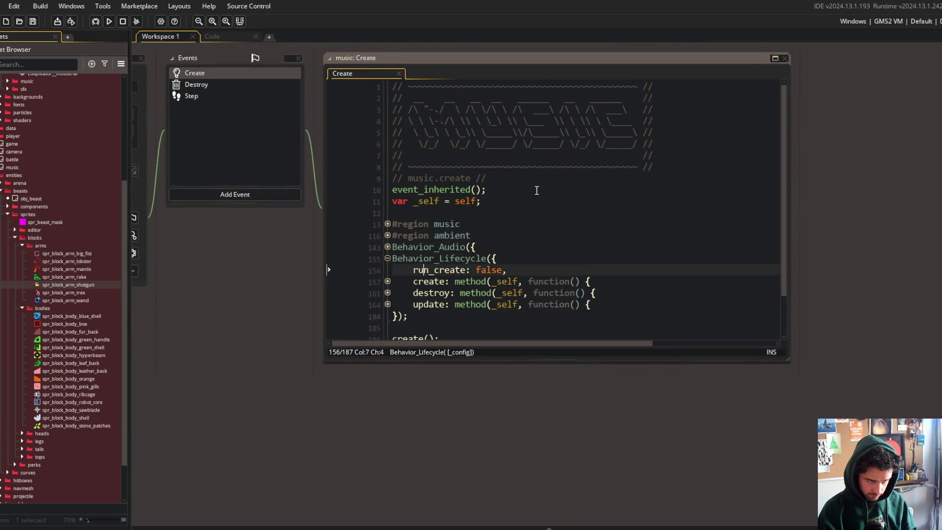
key(Down)
key(Down)
key(Down)
key(Down)
key(Up)
key(Up)
key(Up)
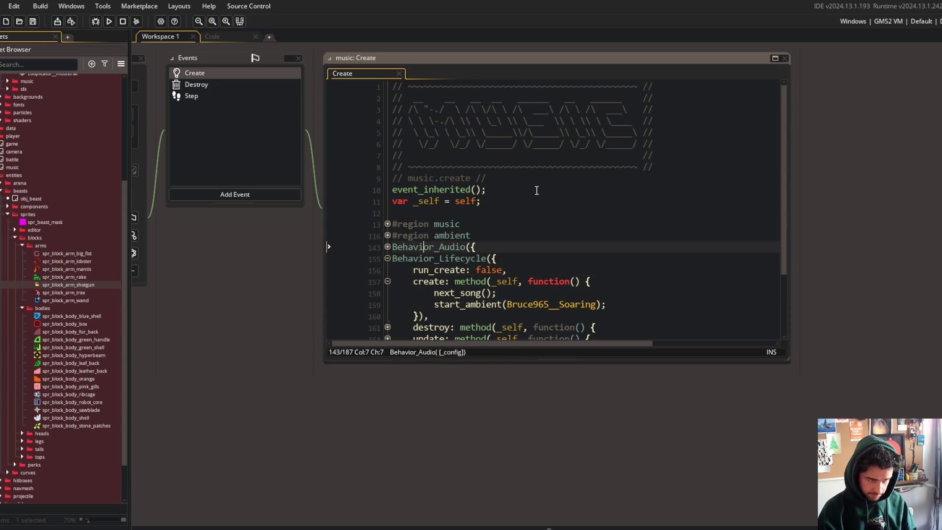
key(Right)
key(Down)
key(Down)
key(Down)
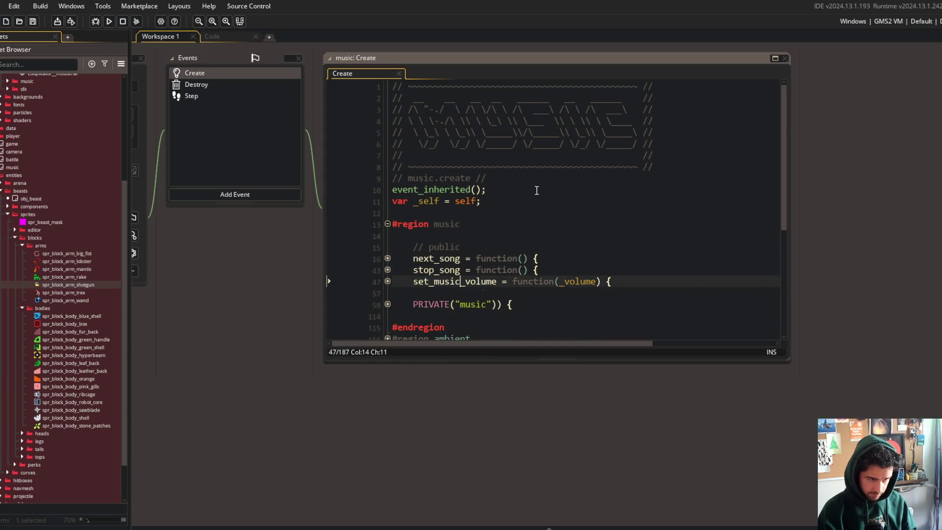
scroll(537, 190, down, 6)
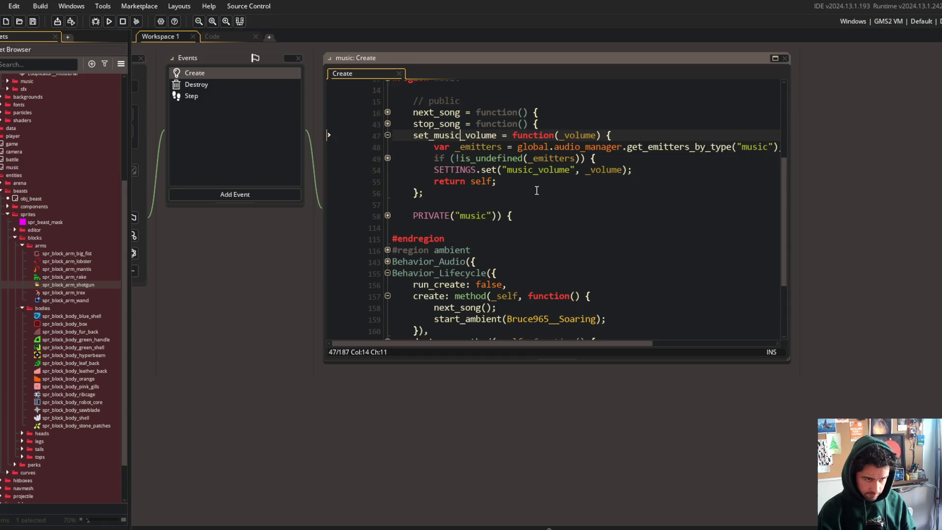
Add an if (IS_DEV) block calling set_music_volume after the start_ambient line.
click(657, 229)
key(Down)
key(Down)
key(End)
key(Return)
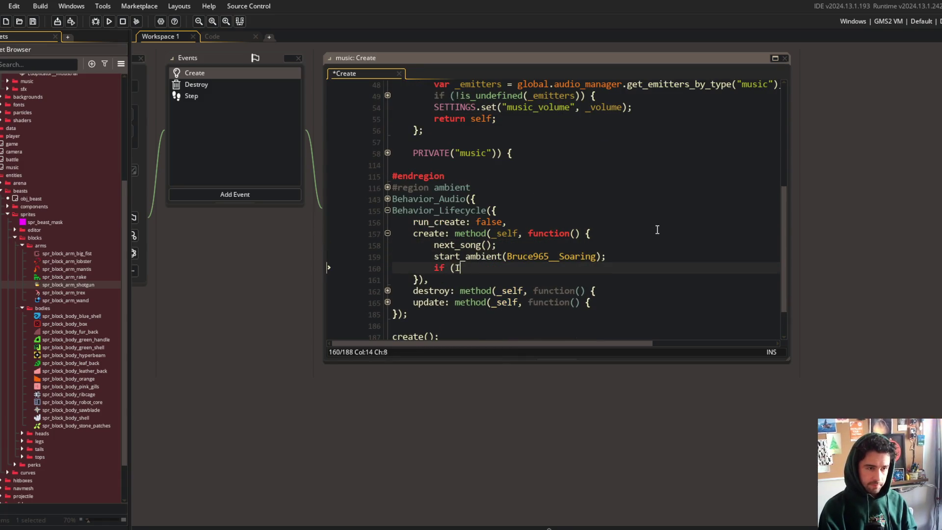
text(S_DEV) {)
key(Return)
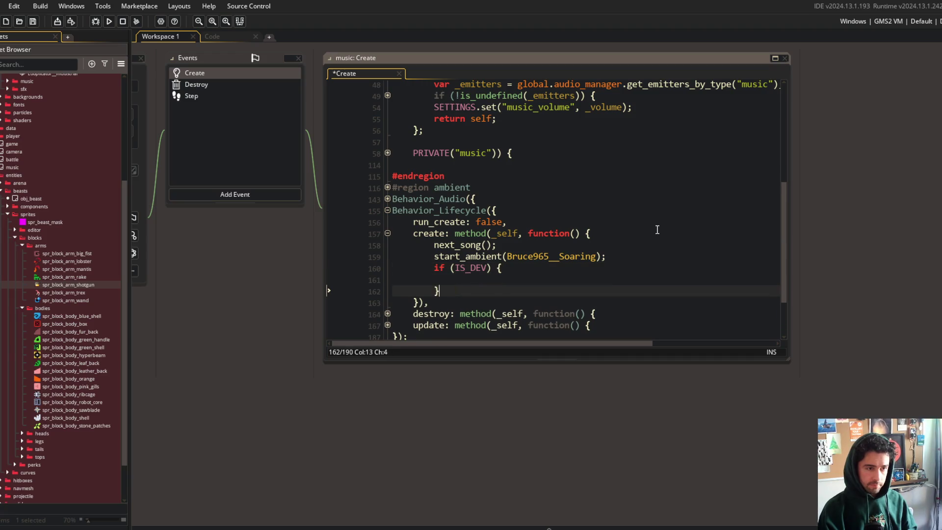
text(set_musi)
key(Return)
Finish the call as set_music_volume(0); then save and run the game with F5.
text(()
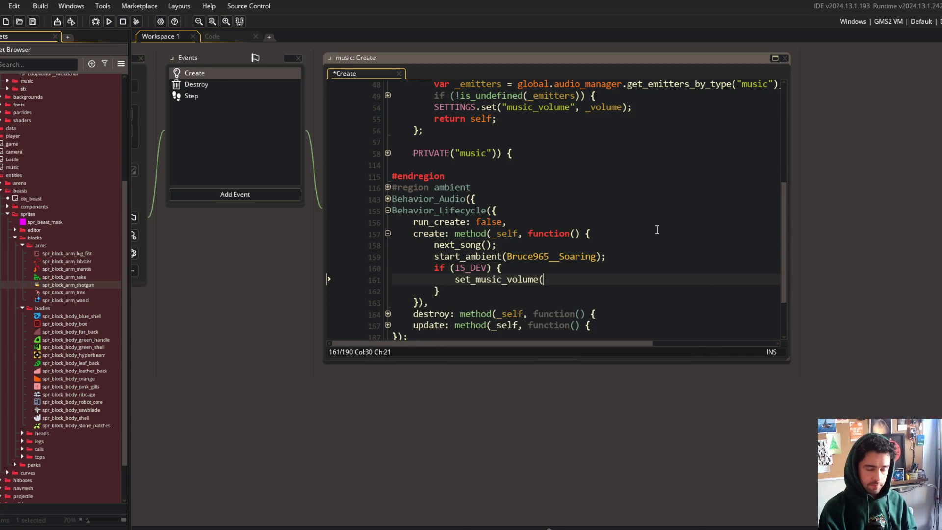
text(0);)
key(F5)
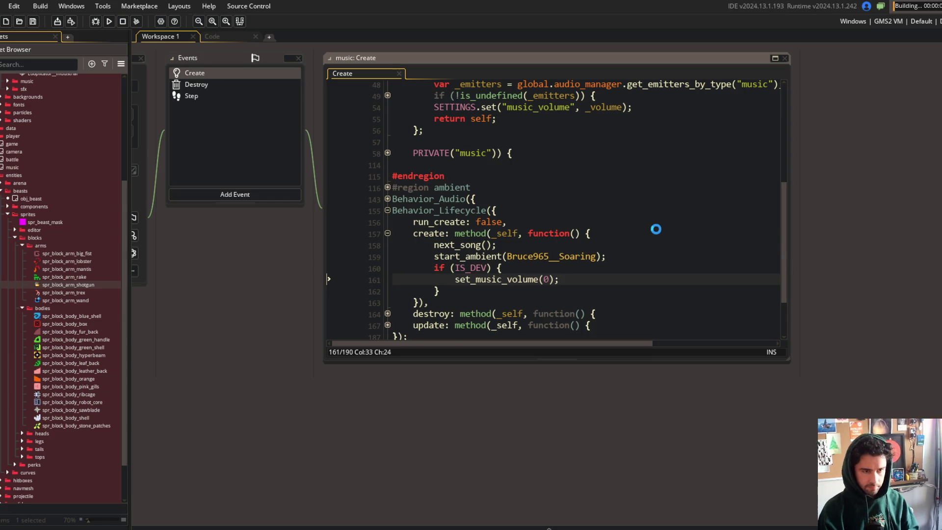
click(499, 220)
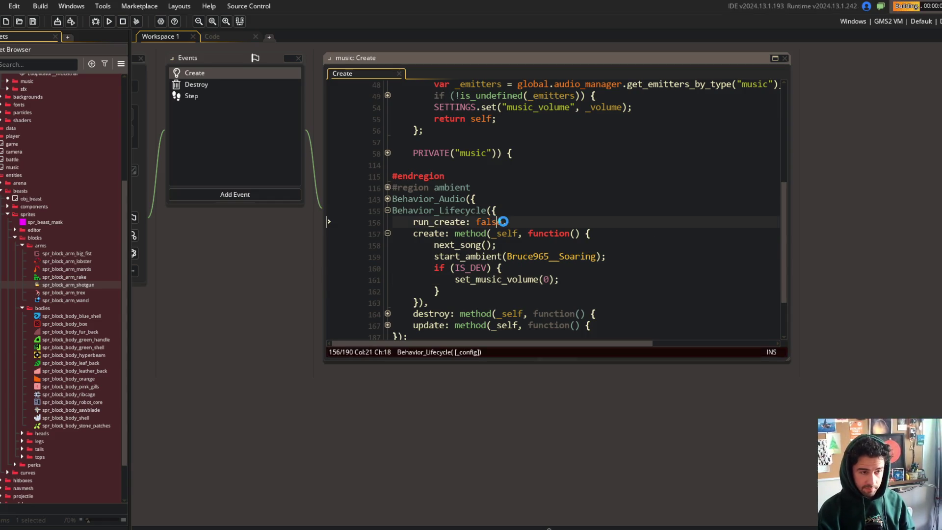
scroll(474, 251, up, 10)
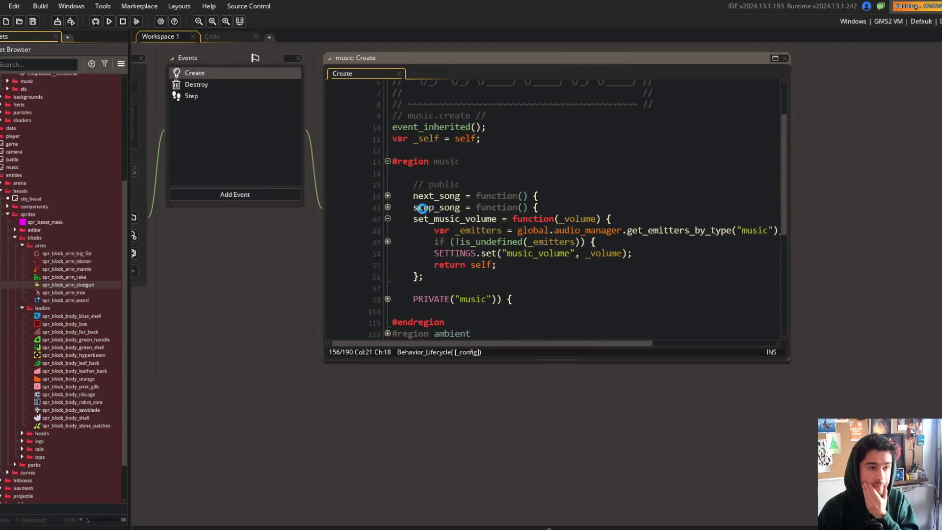
scroll(422, 216, down, 15)
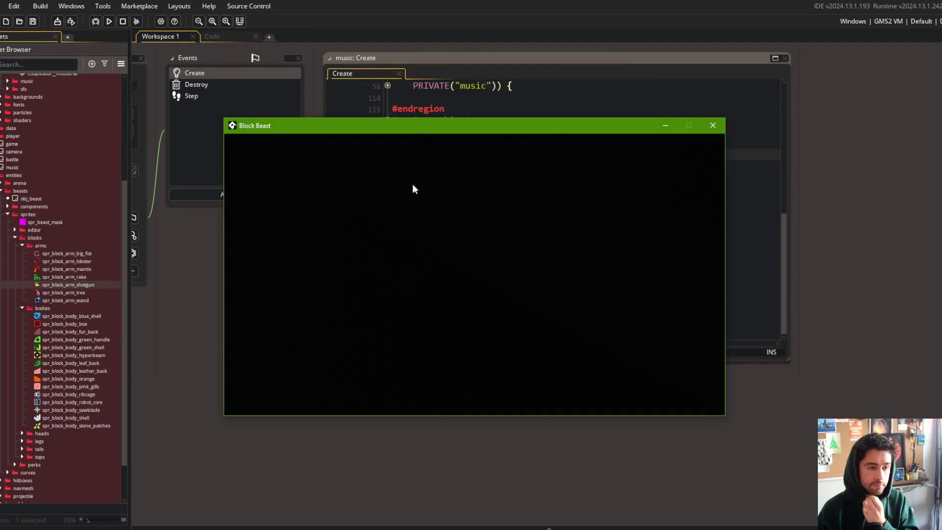
Get past the login screen and open My Beast 1 in the beast editor through Beasts.
key(Return)
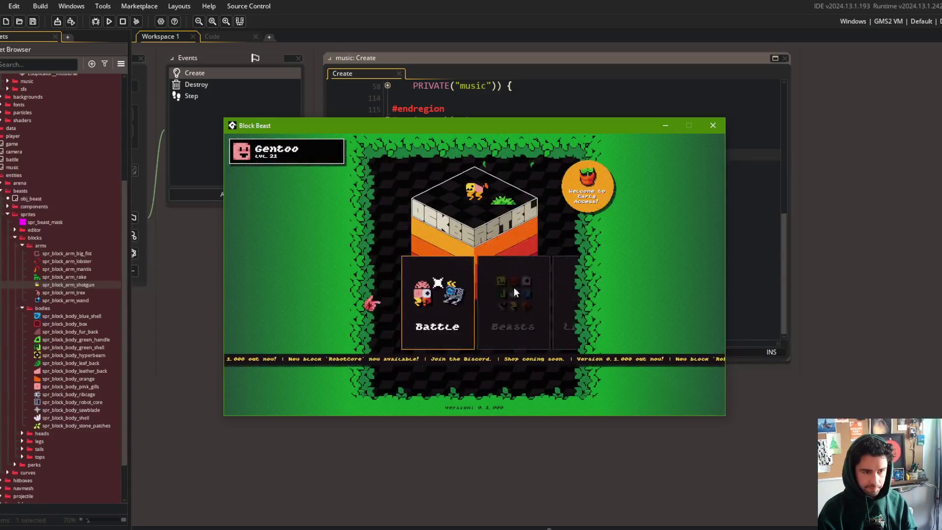
key(Right)
key(Return)
key(Return)
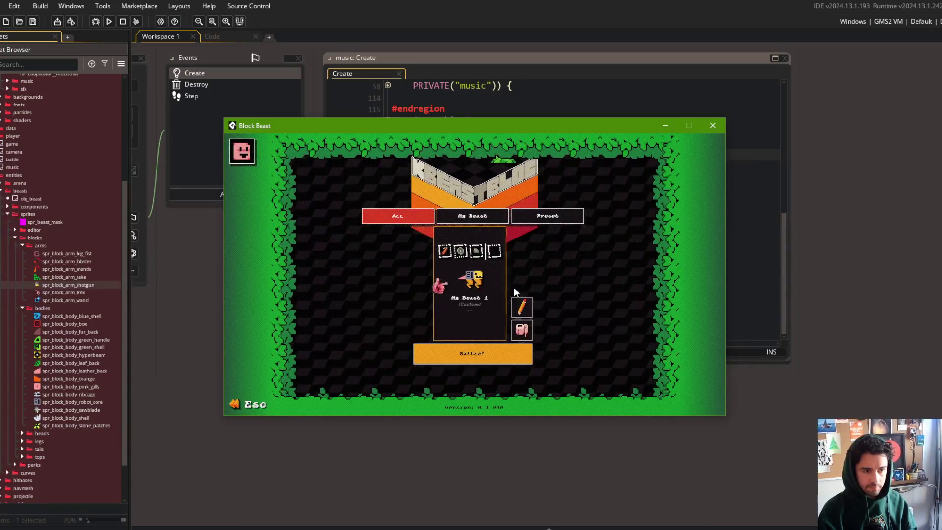
key(Return)
Cycle through the available blocks until the Shotgun block is shown.
key(Left)
key(Right)
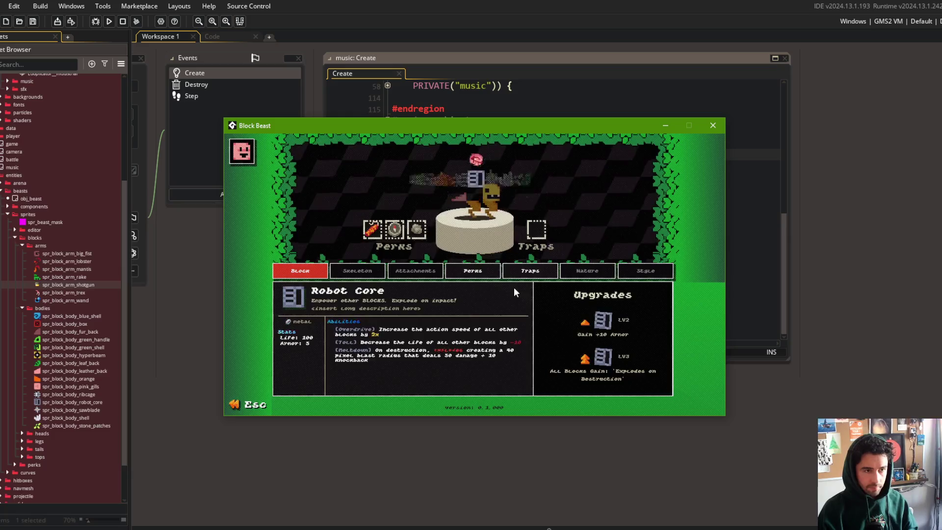
key(Right)
key(Right)
key(Left)
key(Left)
key(Left)
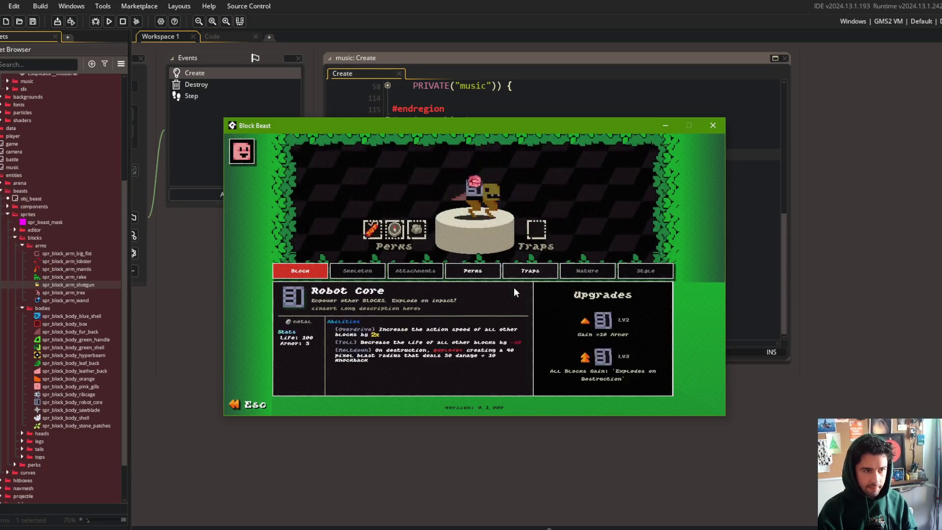
key(Left)
key(Left)
key(Left)
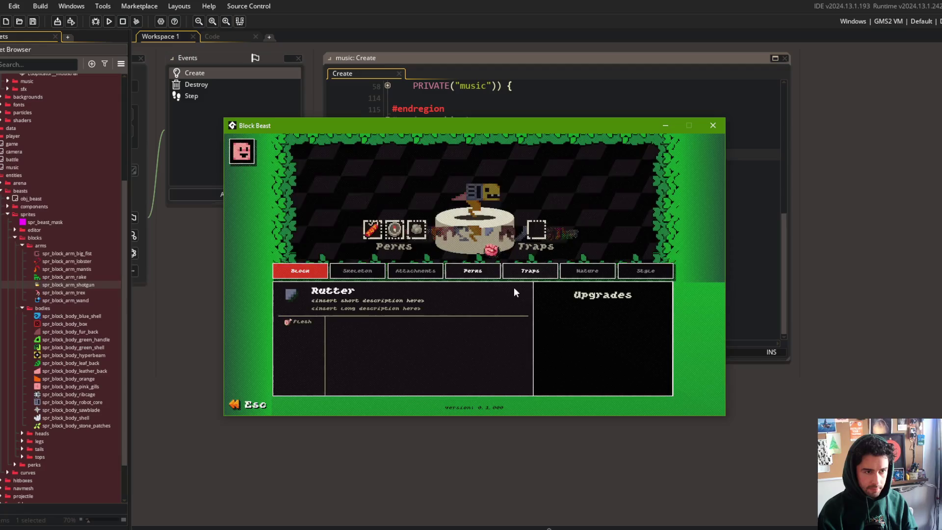
key(Left)
key(Left)
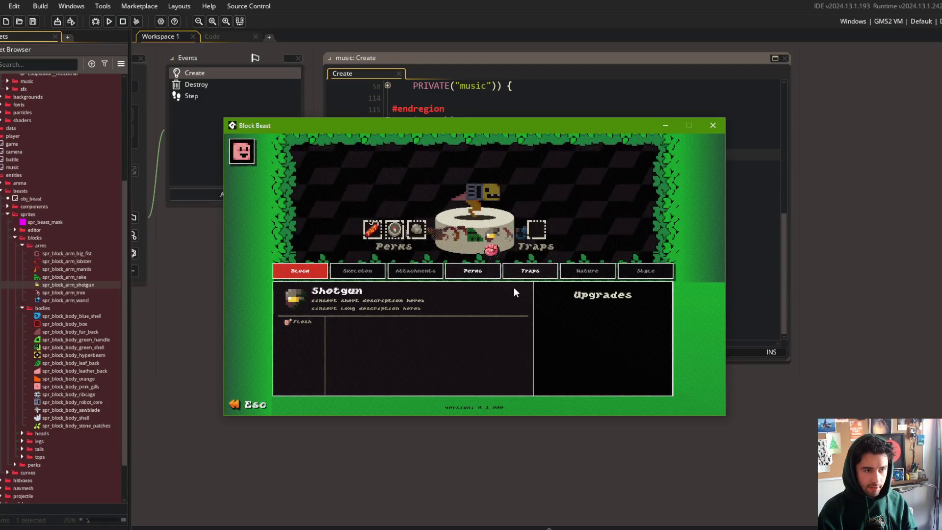
Close the game and delete the finished shotgun line from todo.txt.
click(713, 125)
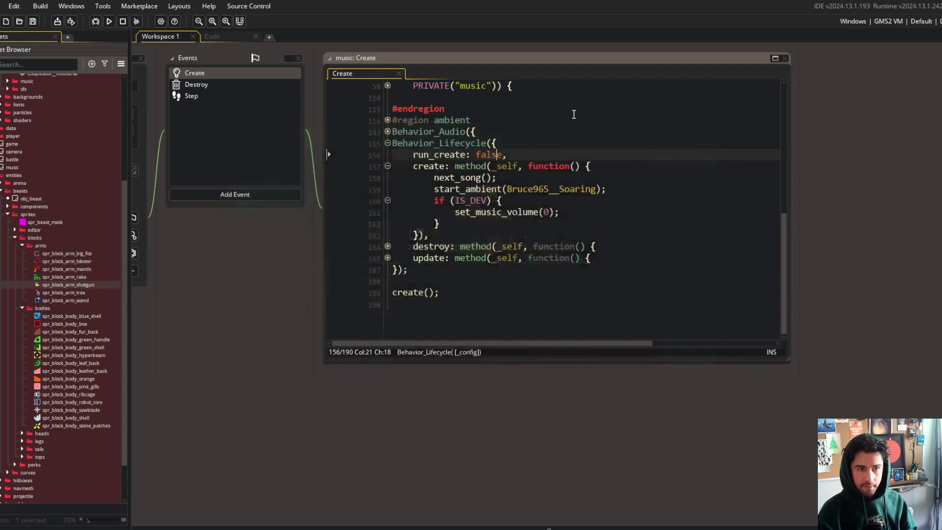
click(211, 36)
click(148, 50)
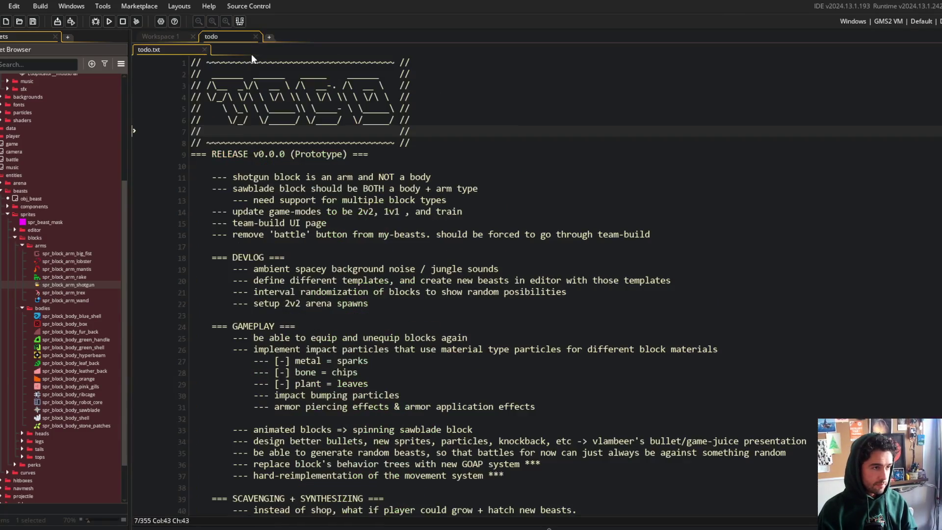
click(354, 177)
key(ctrl+d)
Stage all files, commit 'converted shotgun from body block to arm block', and push to main.
key(alt+Tab)
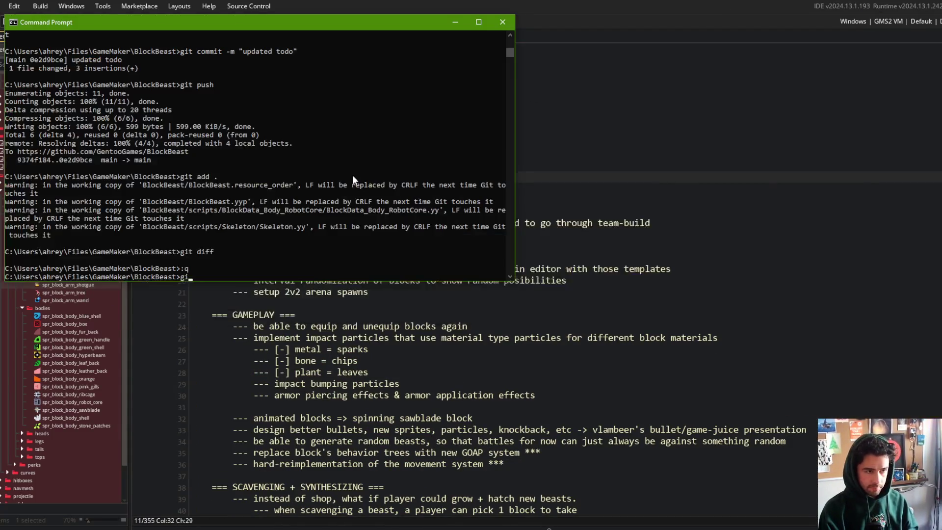
text(git add .)
key(Return)
text(git commit -m "converted shotg)
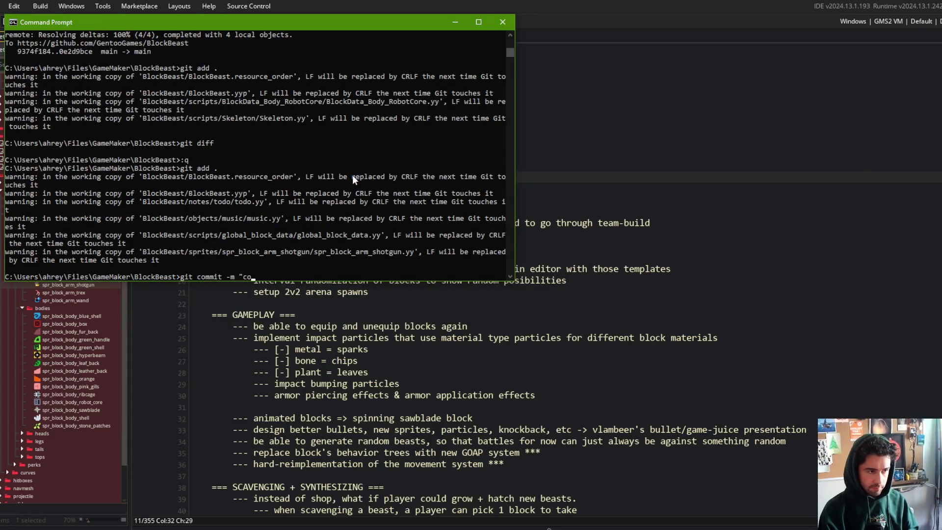
text(un)
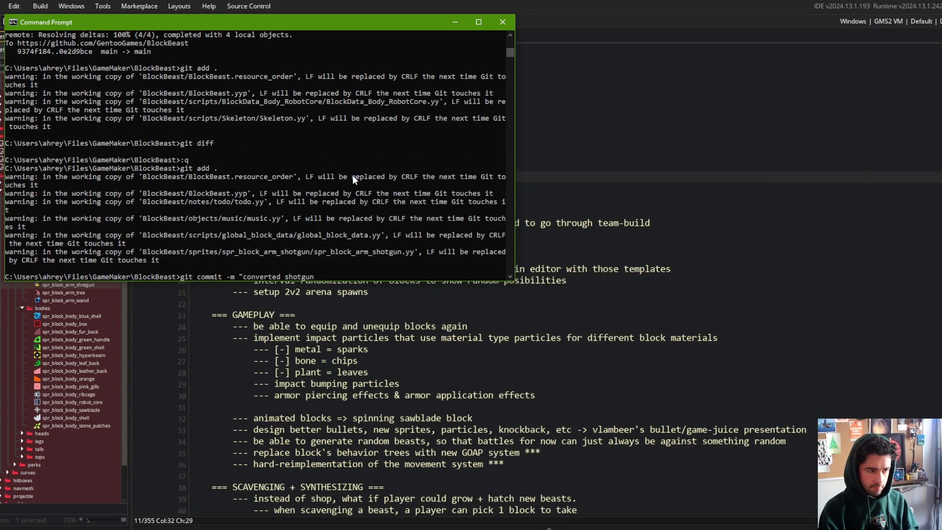
text( from body block to arm block")
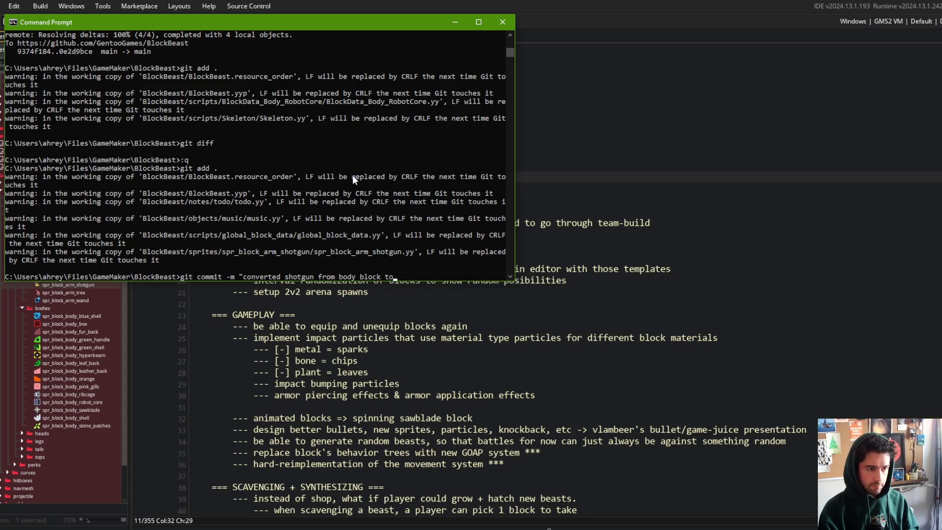
key(Return)
text(git push)
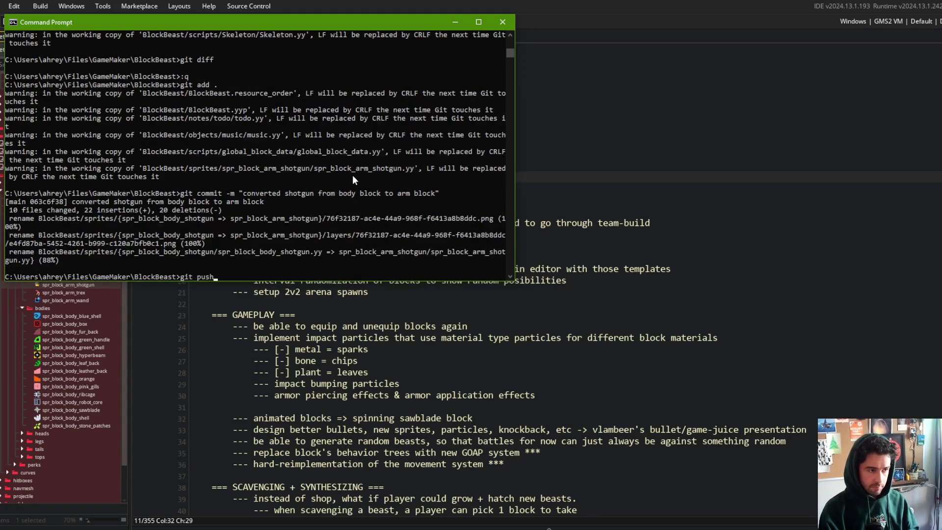
key(Return)
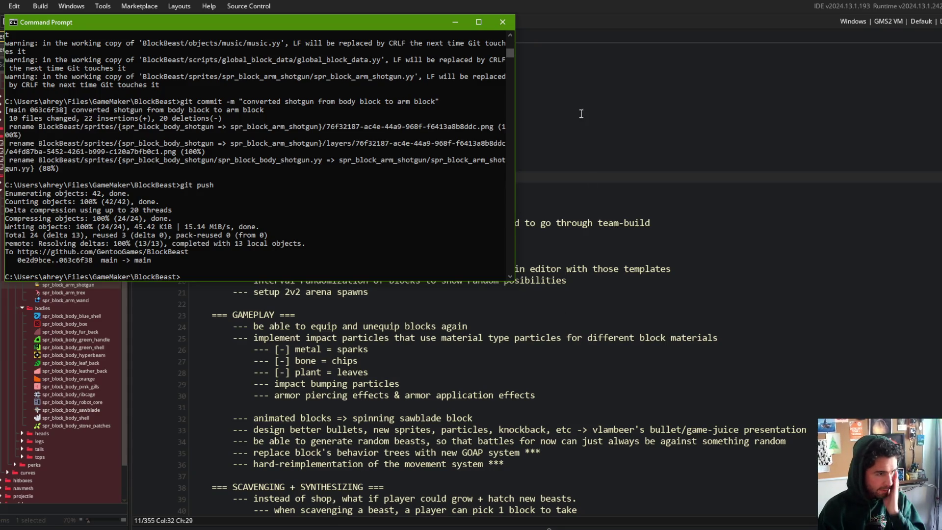
Bring GameMaker back and focus the todo list.
click(542, 278)
scroll(542, 278, down, 1)
click(480, 137)
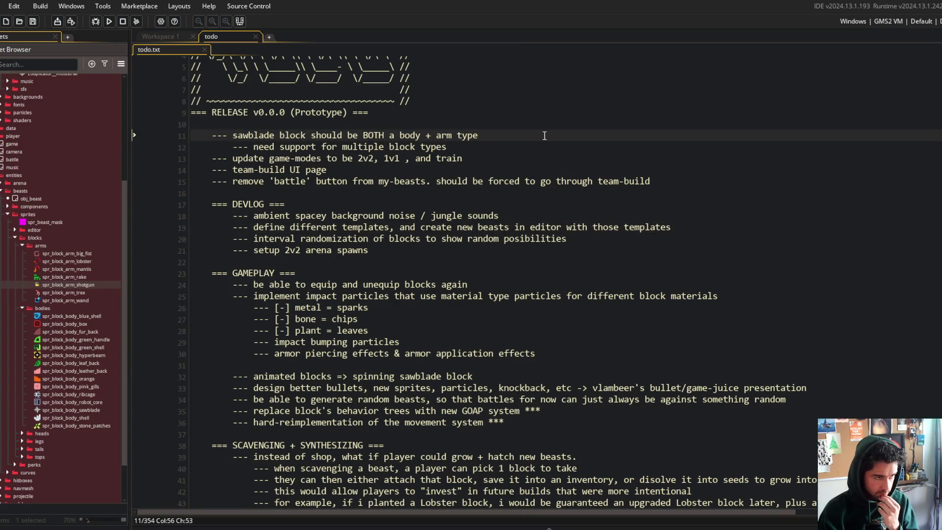
Open global_block_data via asset search ('blockta') and jump to IBlockDataArm's definition in IBlockData.
click(448, 155)
drag(203, 133, 532, 139)
click(496, 156)
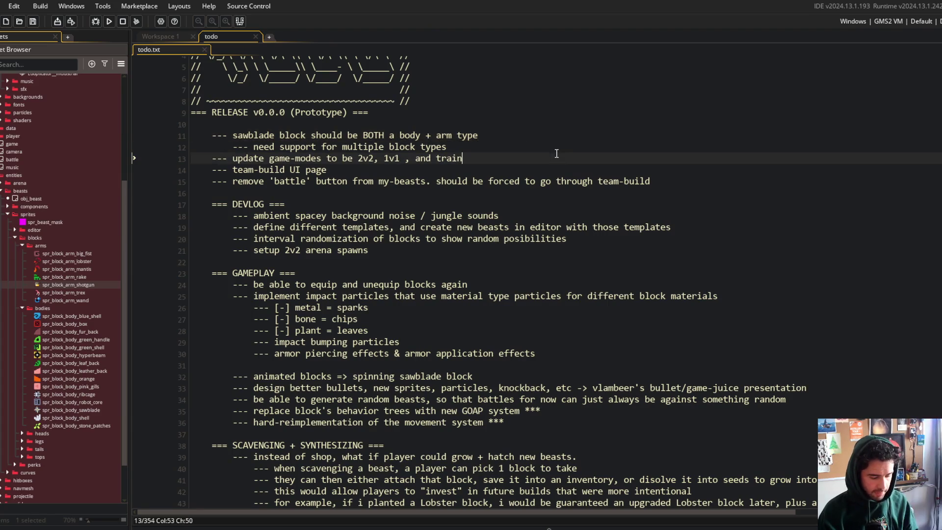
key(ctrl+t)
text(block_da)
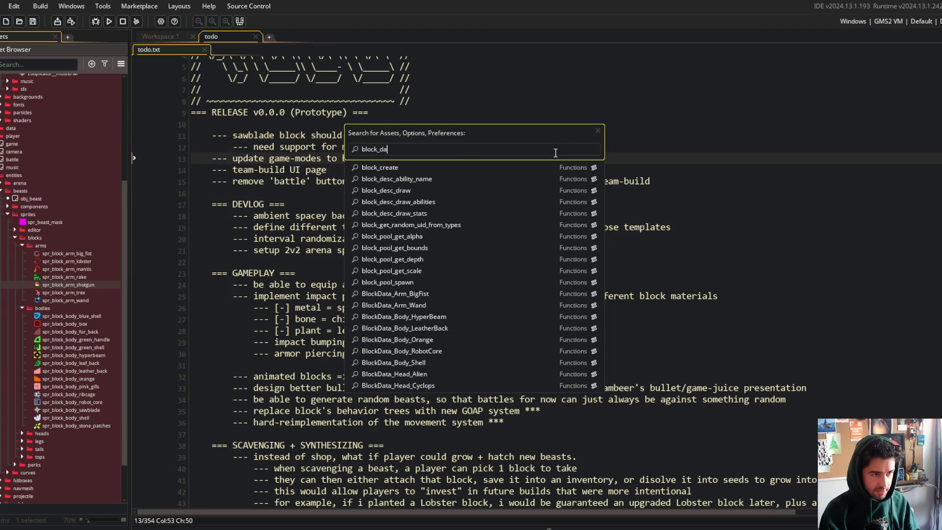
text(ta)
key(Return)
click(392, 200)
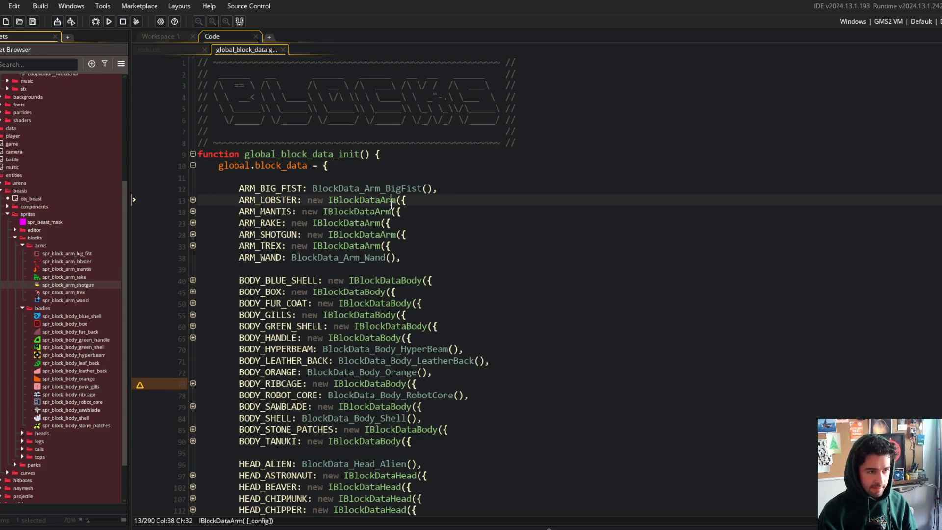
middle_click(390, 200)
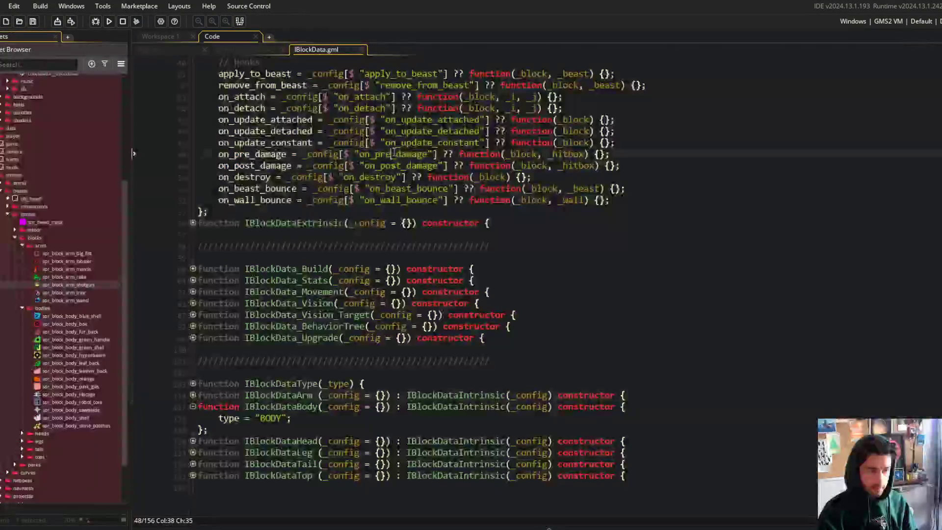
Split the editor into two columns showing global_block_data and IBlockData side by side.
click(194, 407)
click(192, 429)
scroll(245, 417, down, 1)
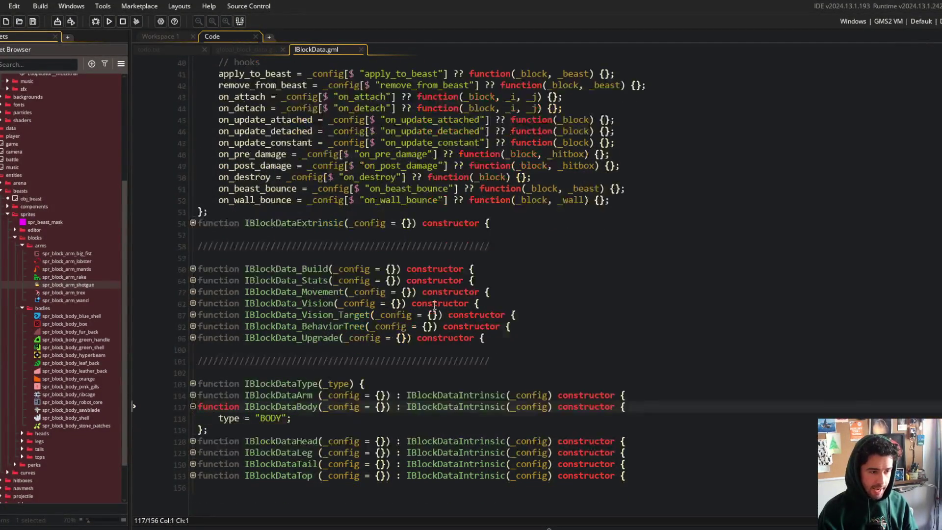
right_click(317, 208)
click(357, 370)
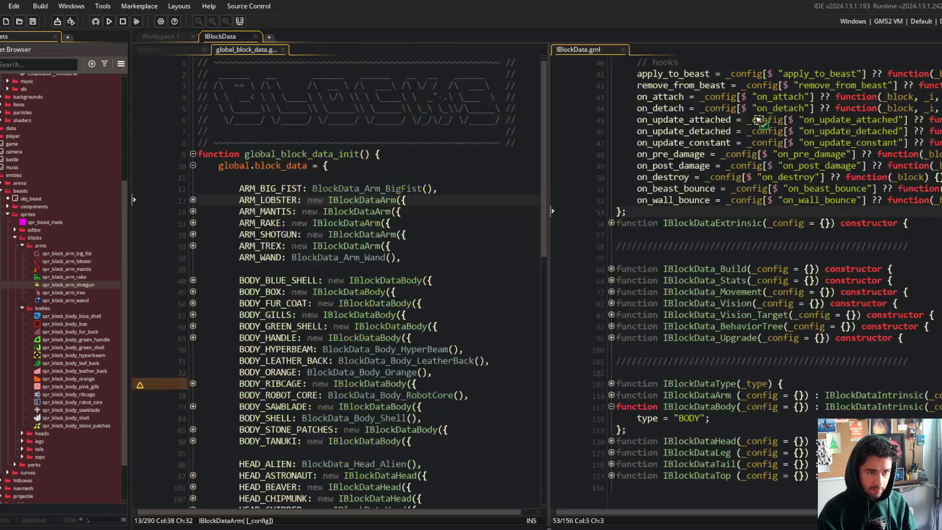
scroll(686, 175, up, 5)
scroll(686, 175, up, 6)
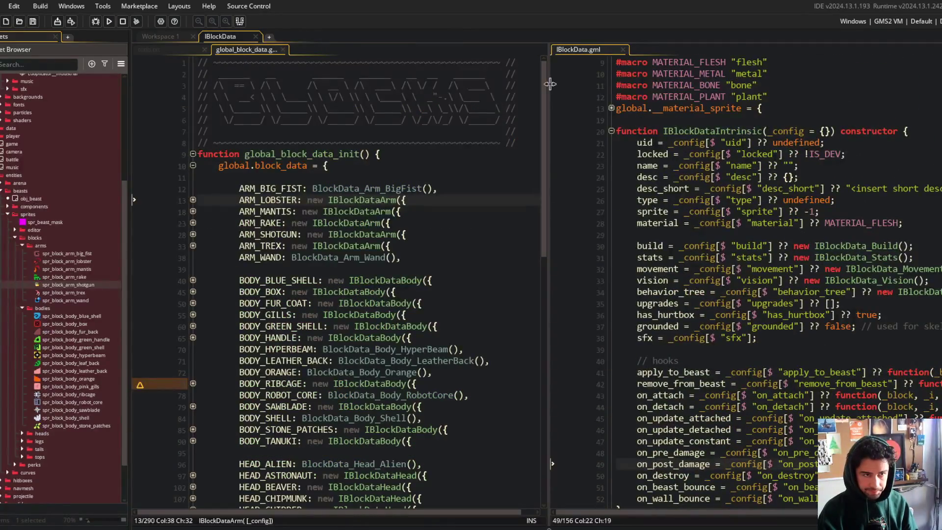
Scroll IBlockData to the IBlockDataIntrinsic constructor and select the word type on line 26.
drag(549, 84, 442, 86)
click(664, 212)
scroll(662, 216, up, 3)
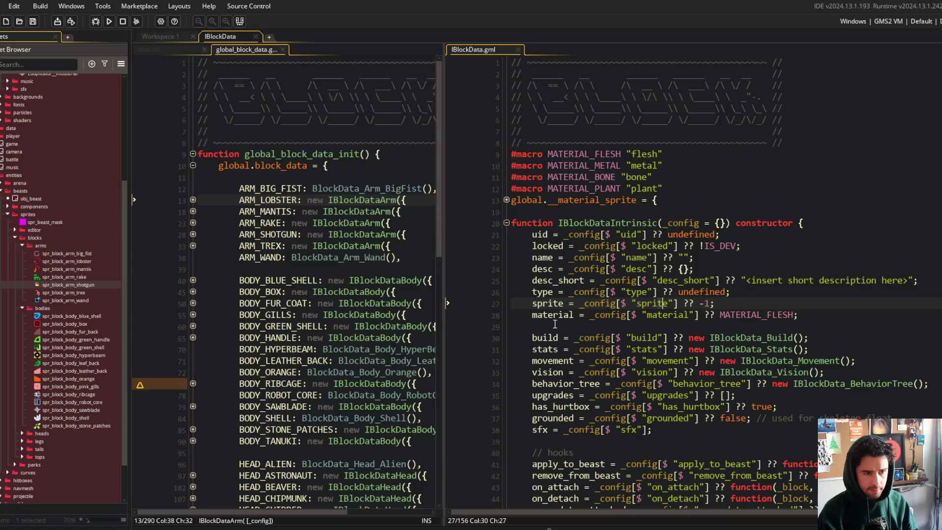
double_click(542, 292)
Find all case-sensitive, whole-word uses of 'type' ignoring comments, then close the search dialog.
key(ctrl+f)
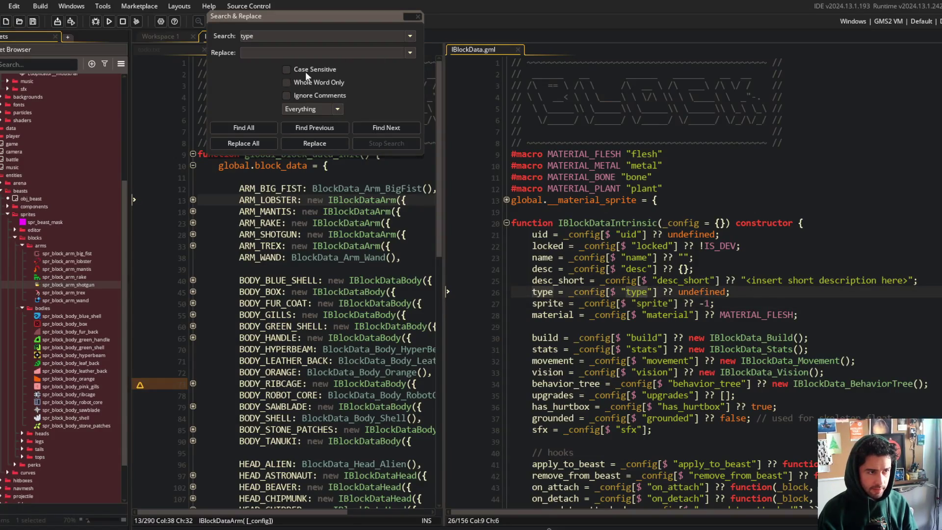
click(243, 127)
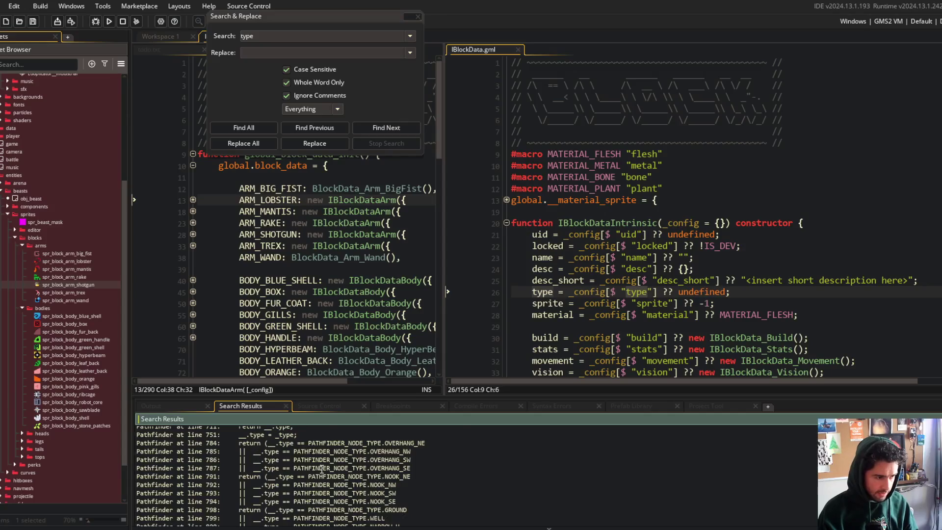
scroll(322, 470, up, 10)
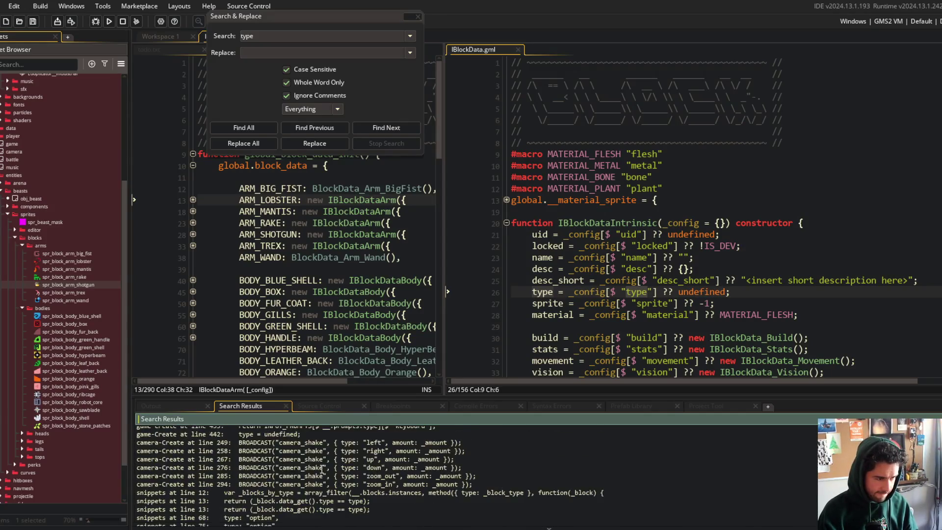
scroll(321, 467, up, 10)
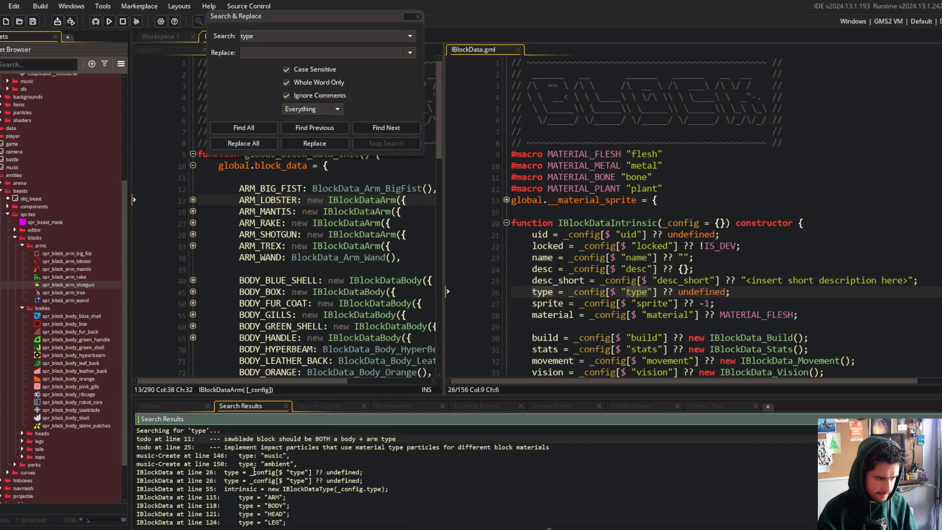
click(555, 287)
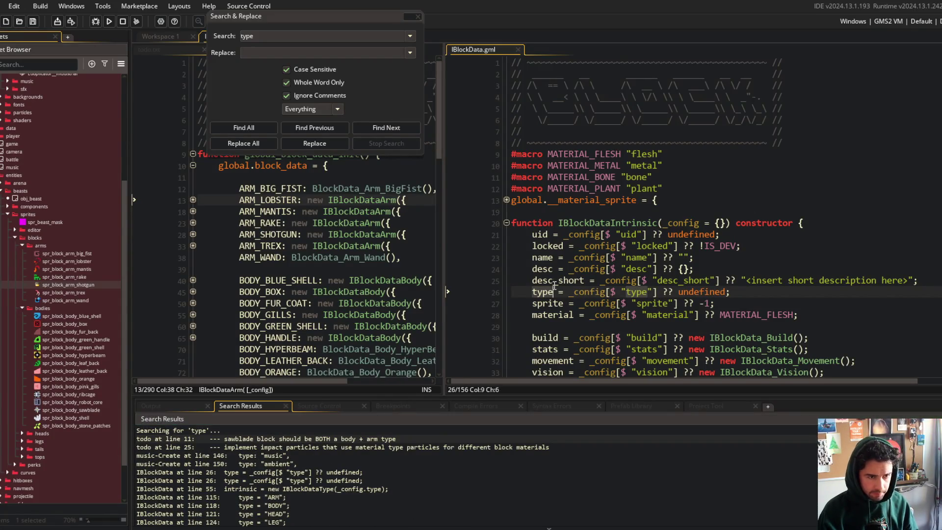
click(418, 16)
key(Up)
key(Up)
key(Up)
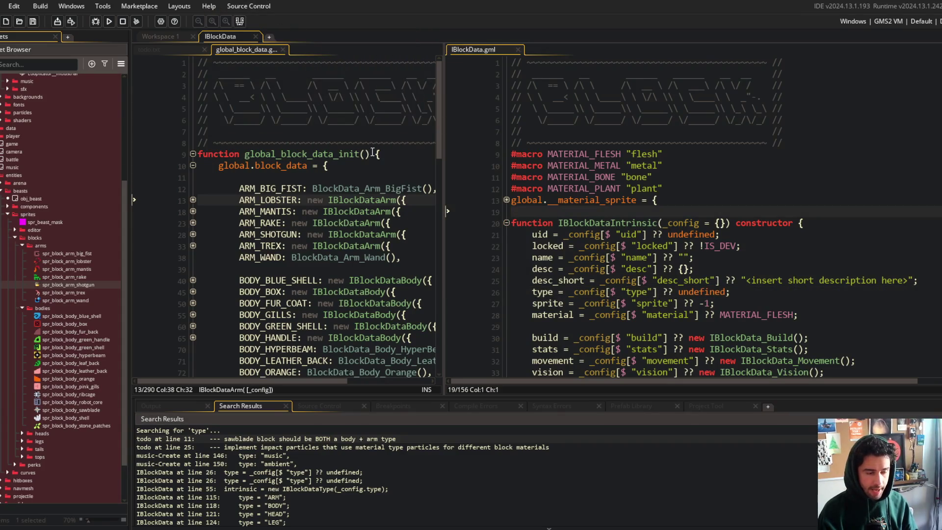
ctrl+scroll(578, 216, down, 3)
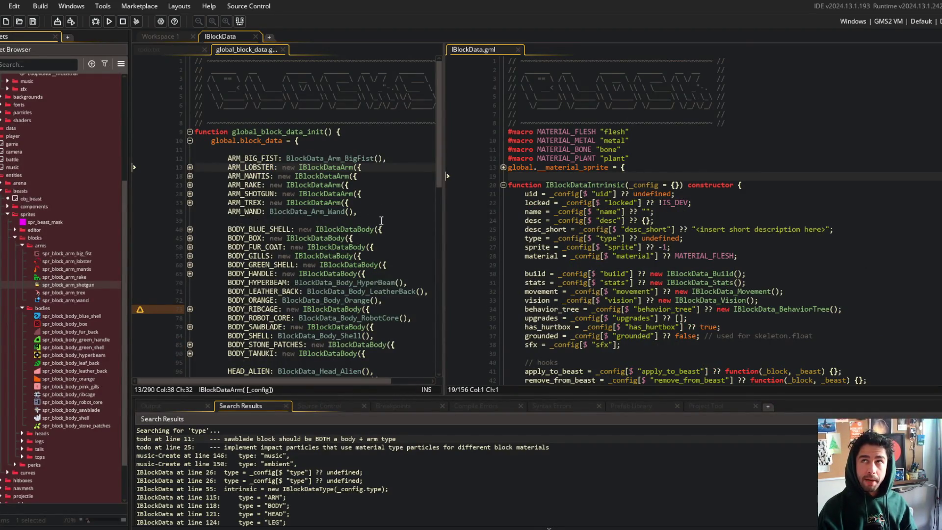
Rename the type field to types in the IBlockDataIntrinsic constructor and save.
click(598, 182)
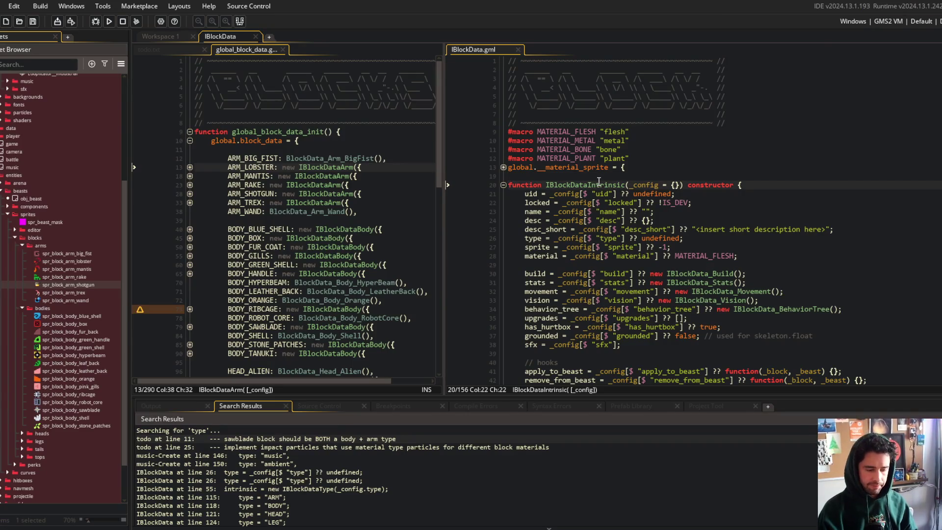
click(592, 255)
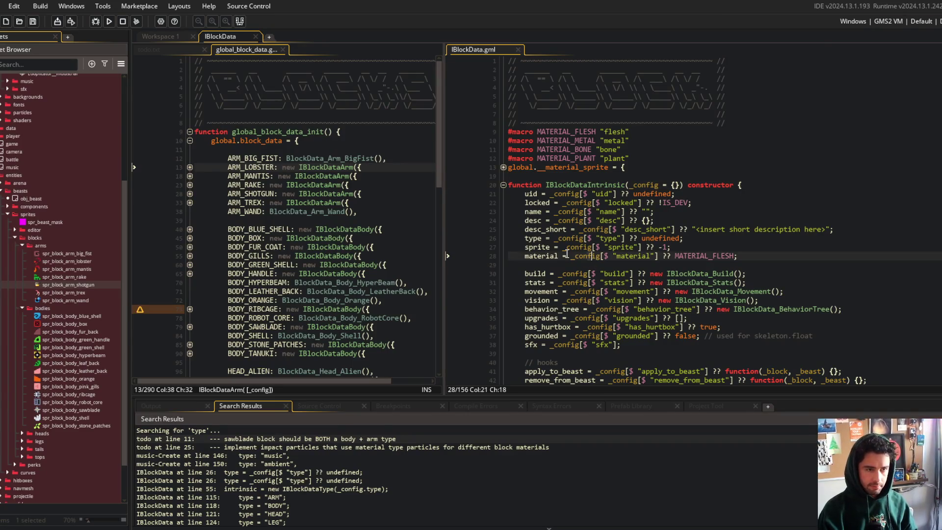
click(541, 238)
text(s)
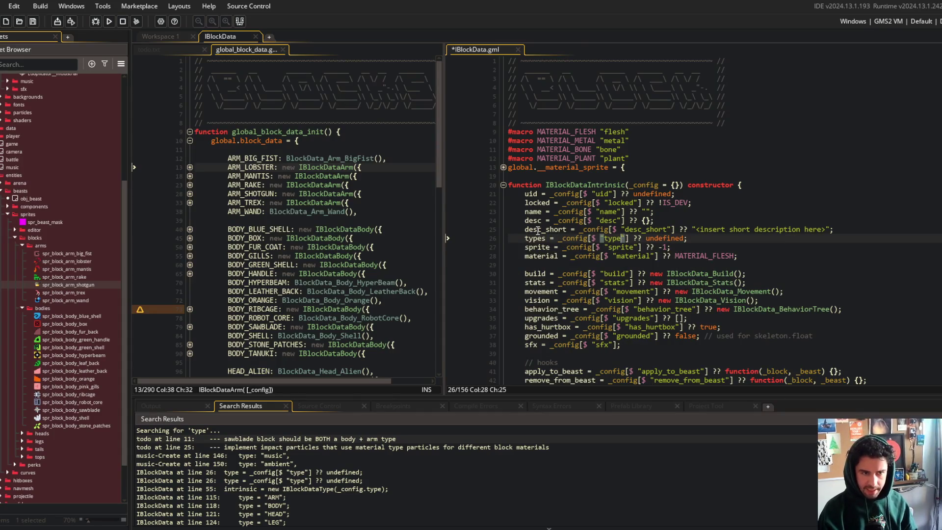
key(ctrl+s)
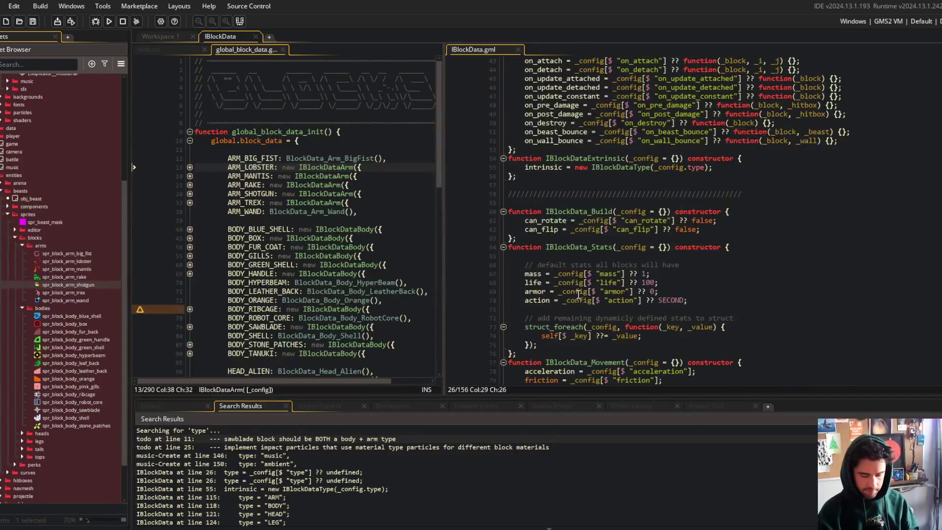
Change the Arm, Body, Head and Leg constructors to types arrays like types = ["LEG"];.
scroll(579, 294, down, 10)
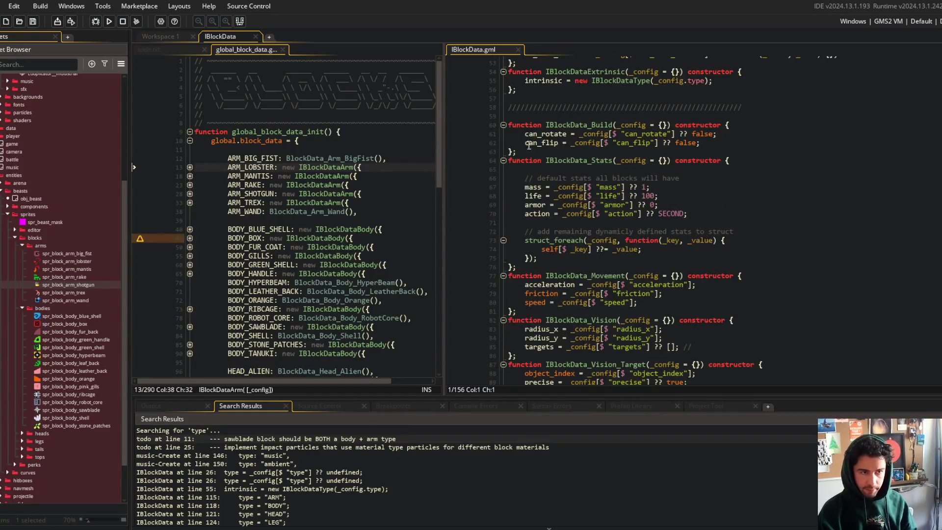
scroll(535, 162, down, 12)
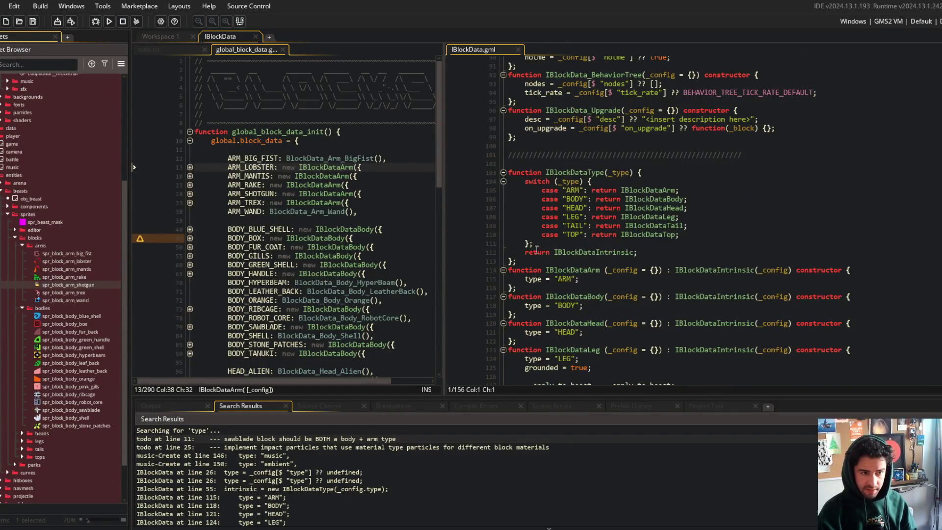
click(542, 279)
text(s)
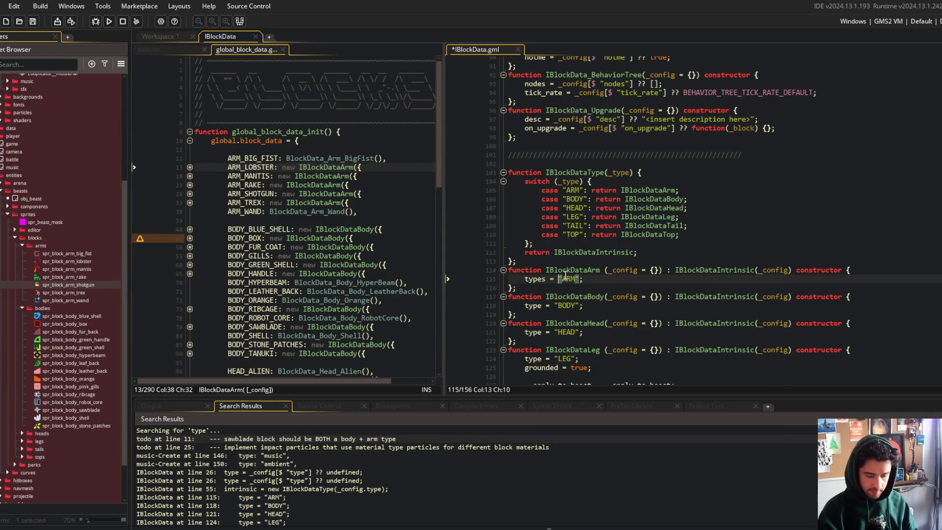
key(Down)
key(Down)
key(Down)
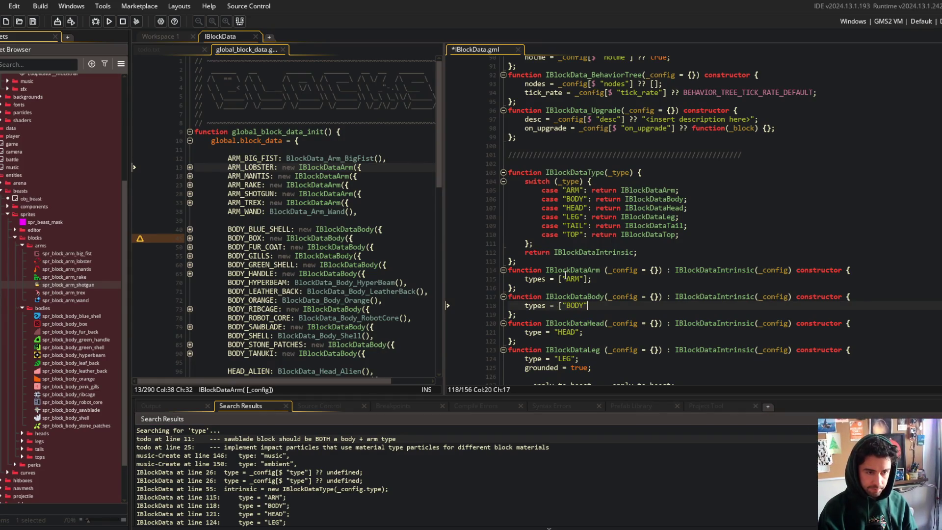
text(];)
key(ctrl+s)
key(Down)
key(Down)
key(Down)
key(Home)
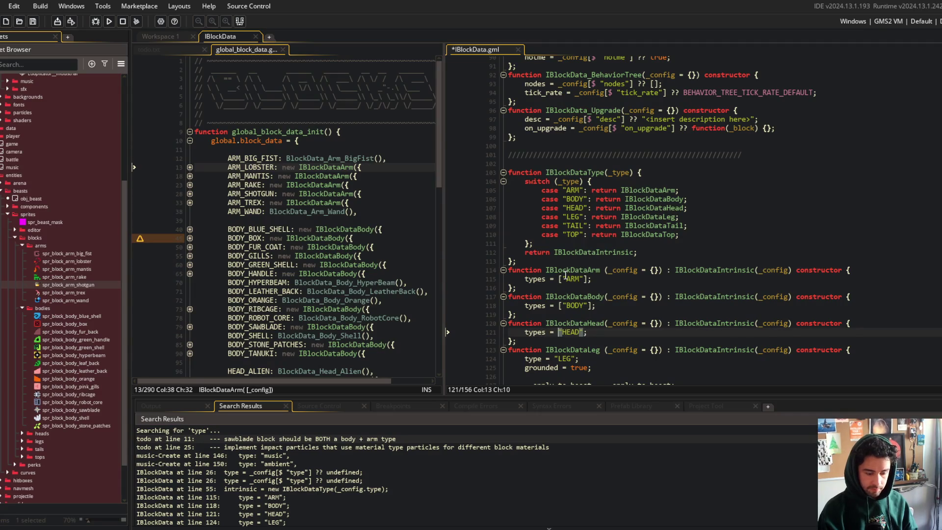
key(Down)
key(Down)
key(Down)
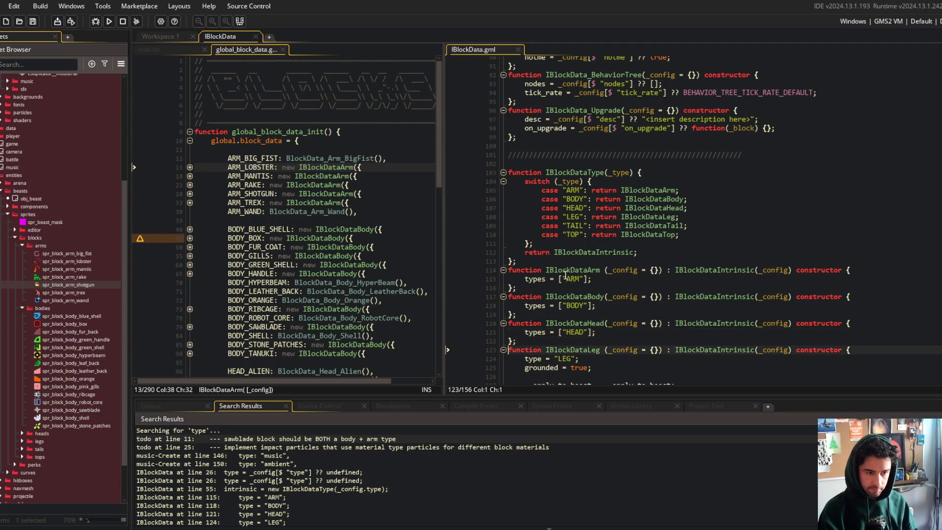
text(s[)
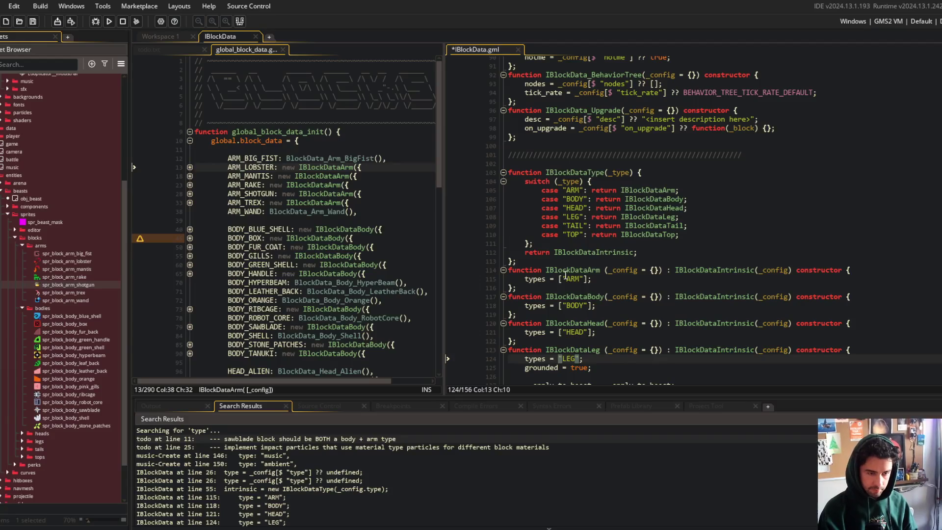
text(])
key(ctrl+s)
Make the Tail constructor set types = ["TAIL"]; and save.
scroll(548, 240, down, 8)
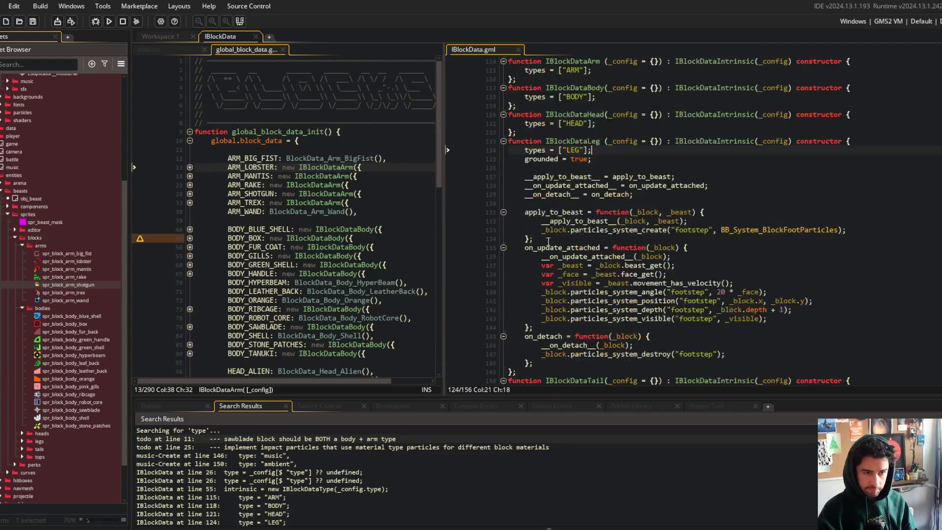
scroll(548, 240, down, 3)
click(545, 317)
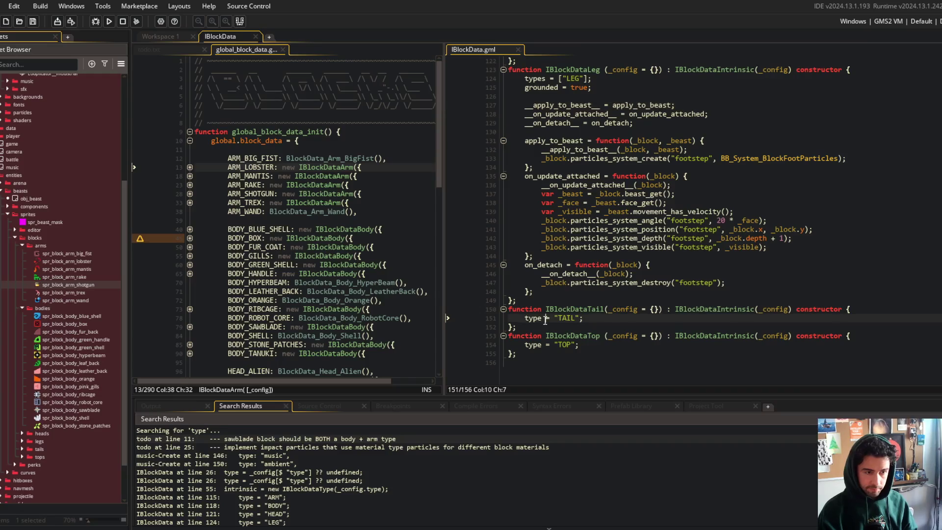
text(s)
key(Right)
key(Right)
key(Right)
text([)
key(End)
key(BackSpace)
text(])
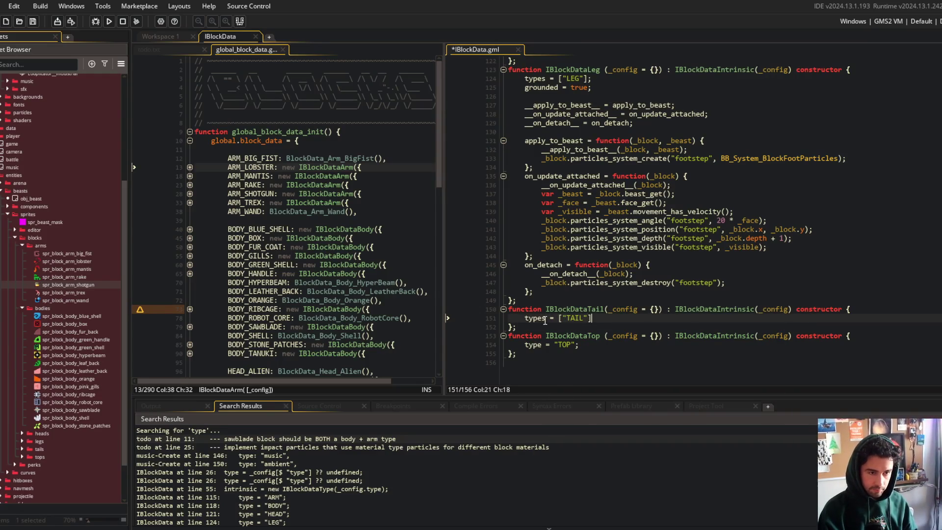
text(;)
key(ctrl+s)
Make the Top constructor set types = ["TOP"]; and save the script.
key(Down)
key(Down)
key(Down)
key(Left)
text(s)
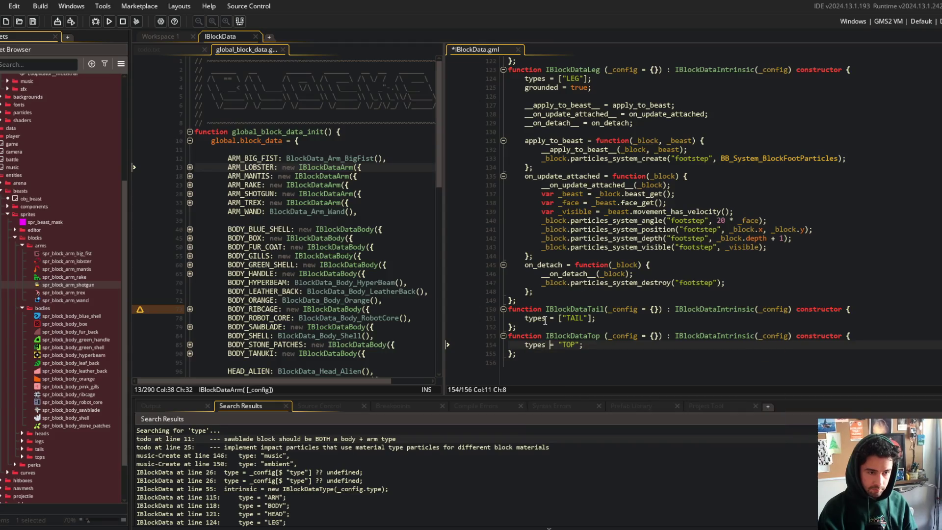
key(Right)
key(Right)
key(Right)
text([)
key(End)
key(BackSpace)
text(];)
key(ctrl+s)
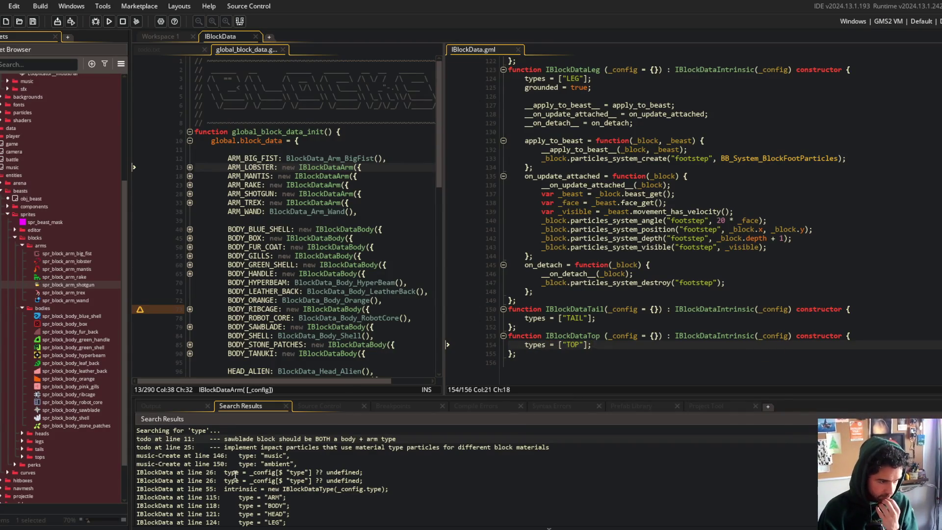
Scroll the search results and open the BlockLibrary line 18 match in its init function.
scroll(226, 466, down, 5)
scroll(222, 454, down, 8)
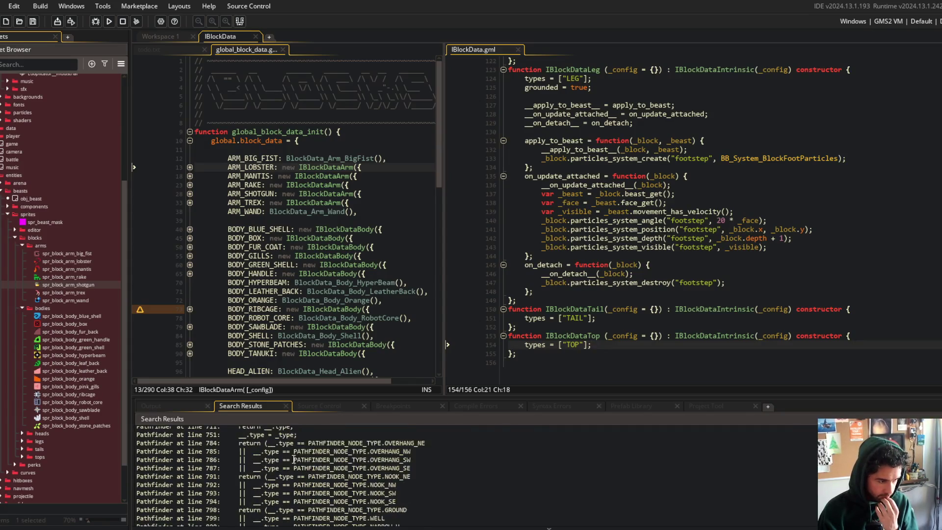
scroll(288, 461, down, 4)
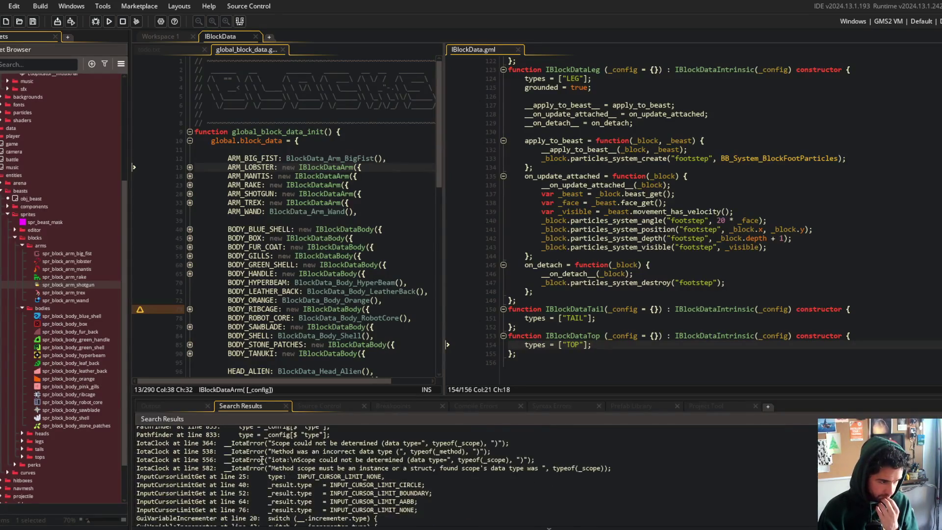
scroll(248, 463, down, 1)
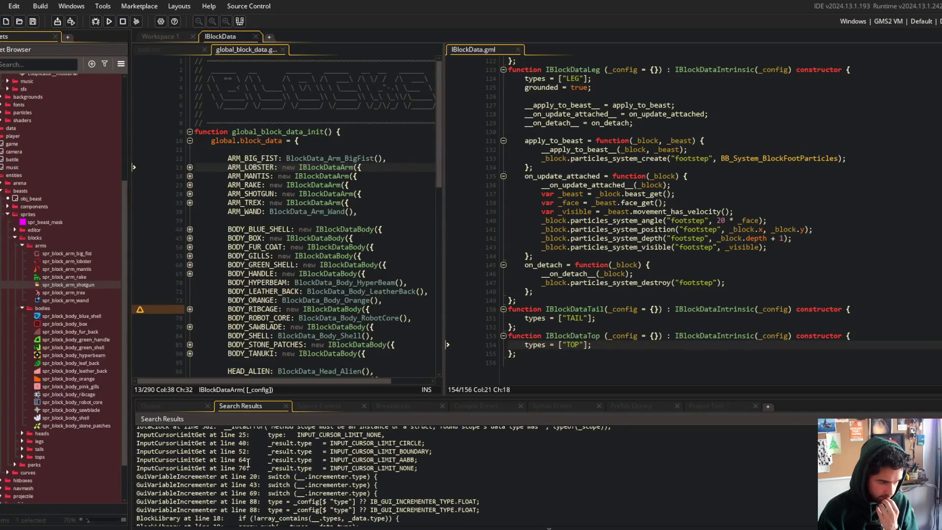
scroll(236, 486, down, 1)
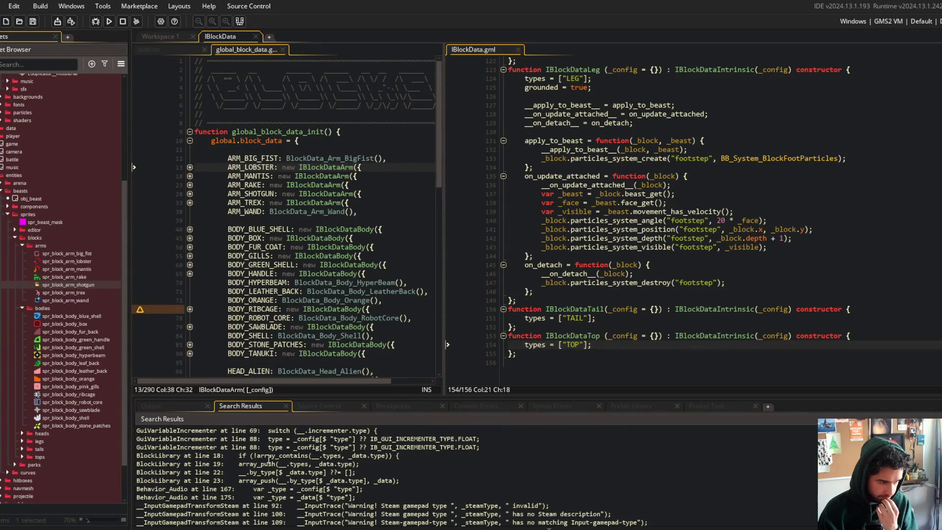
double_click(276, 456)
Insert array_foreach(_data.types, function(_type) { above the old types check and select that check to cut.
scroll(600, 160, down, 2)
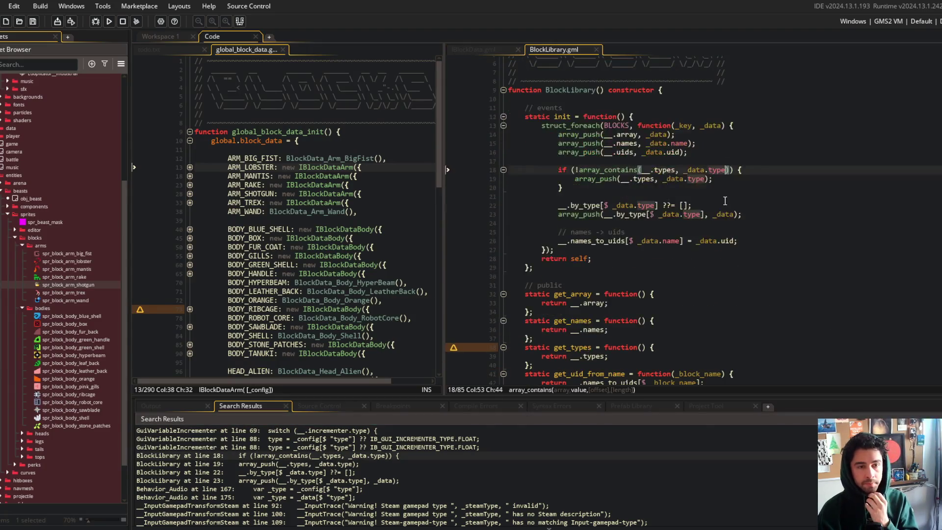
click(691, 161)
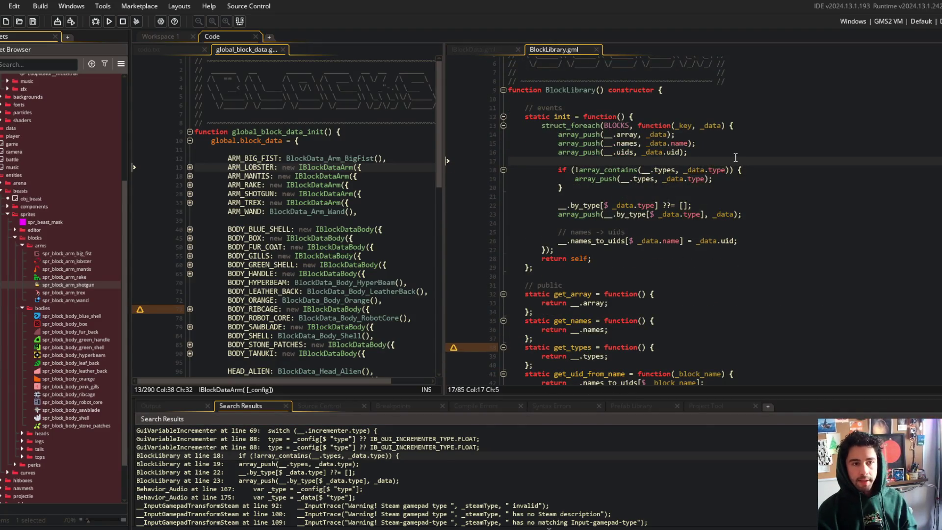
key(Return)
text(for (var _)
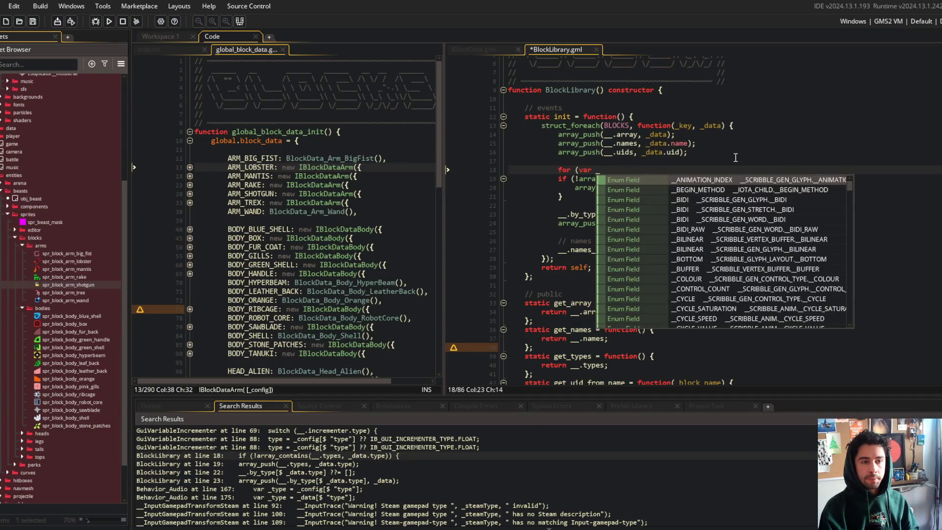
key(BackSpace)
key(BackSpace)
key(BackSpace)
text(arry)
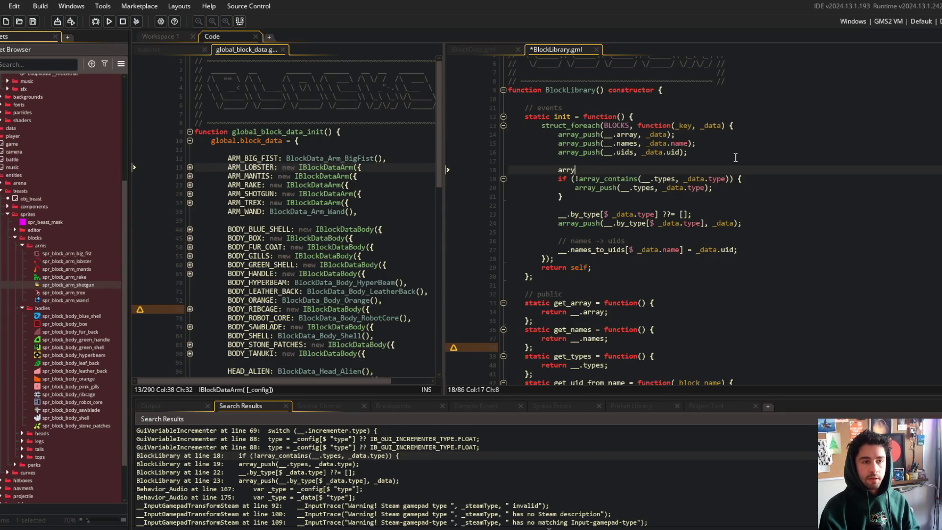
key(BackSpace)
text(ay_foreach()
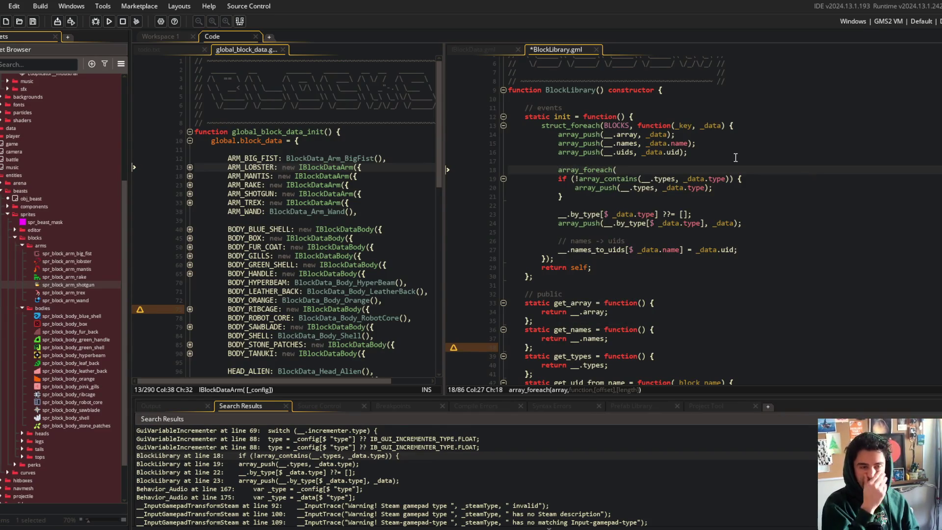
key(ctrl+z)
key(ctrl+z)
key(ctrl+z)
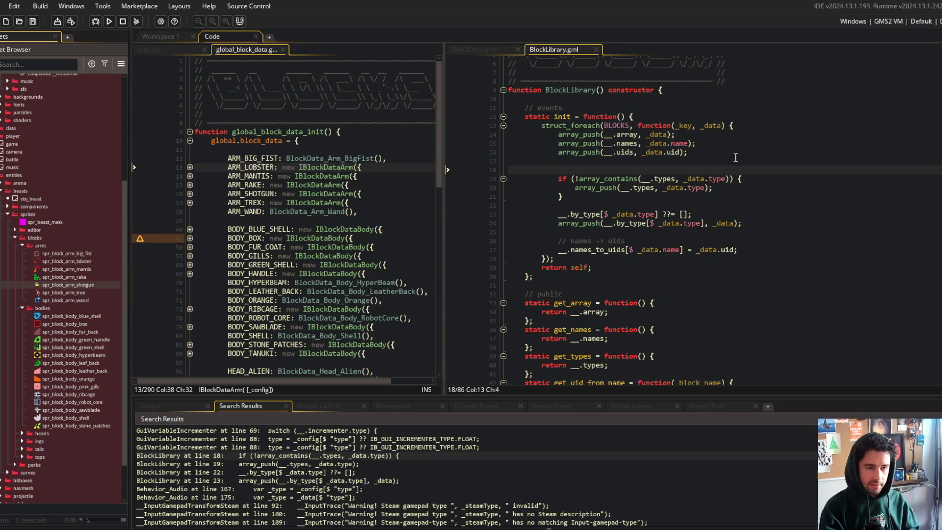
text(array_fo)
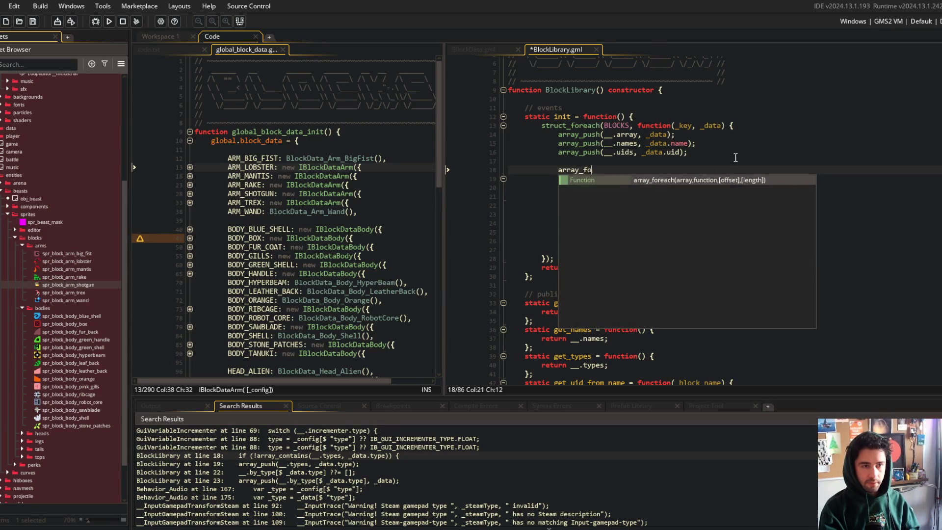
text(reach(_data.type)
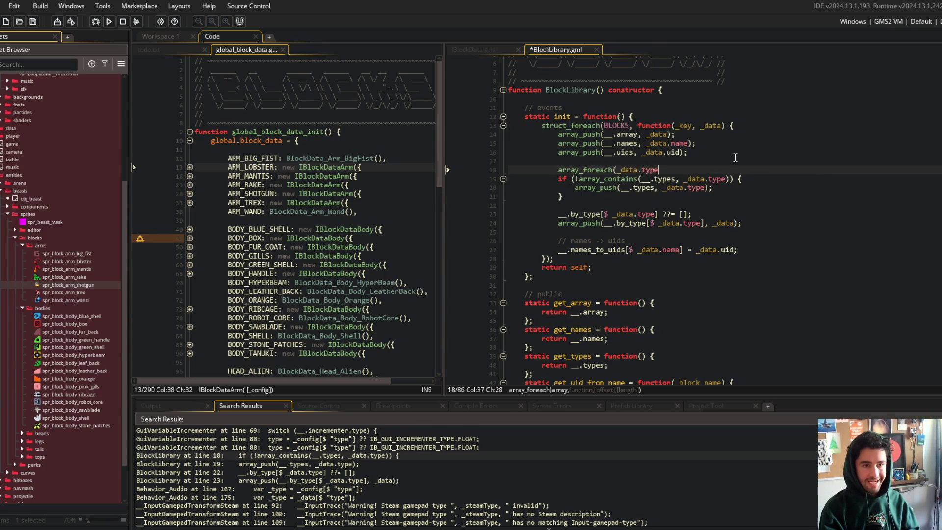
text(s, function(_type) {)
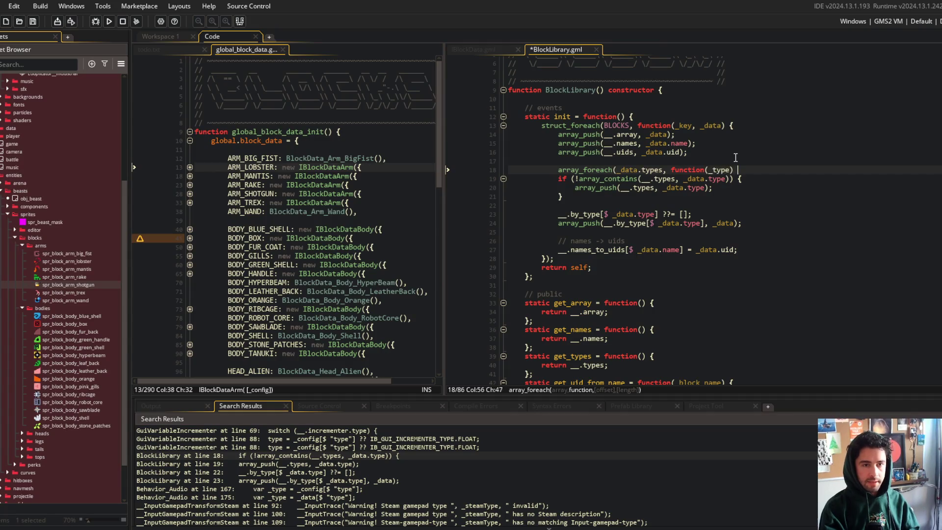
key(Return)
key(Return)
key(shift+Down)
key(shift+Down)
key(shift+Down)
Move the types check inside the types loop, replacing the old type reference with _type.
key(ctrl+x)
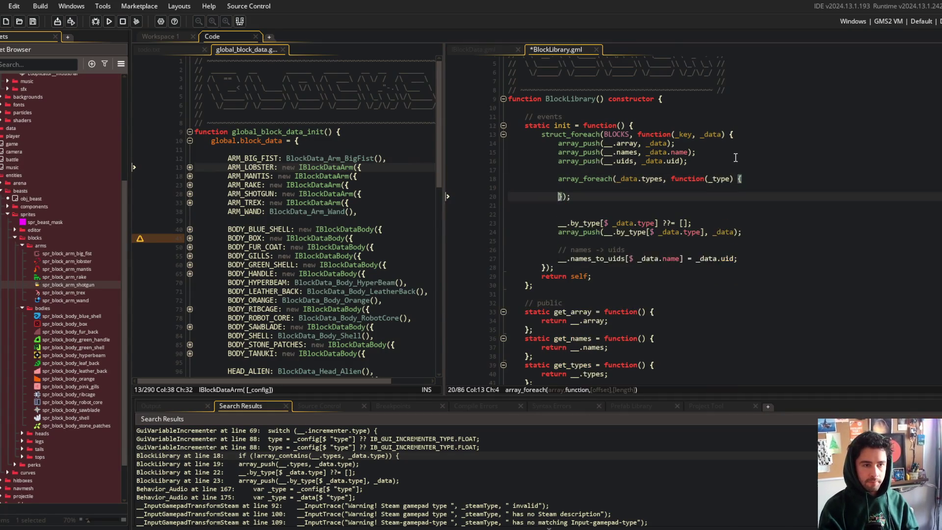
text(});)
key(ctrl+v)
key(ctrl+s)
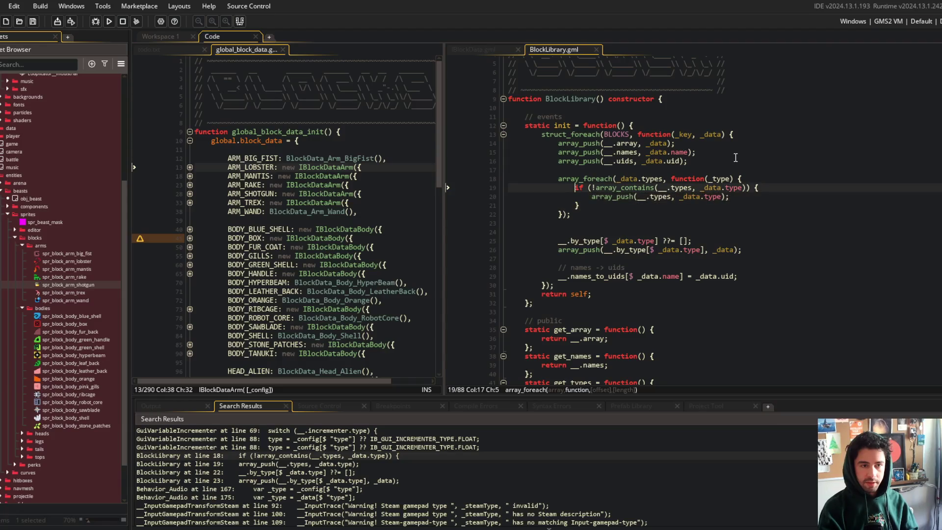
key(BackSpace)
key(BackSpace)
key(BackSpace)
text(_type)
key(Escape)
key(Down)
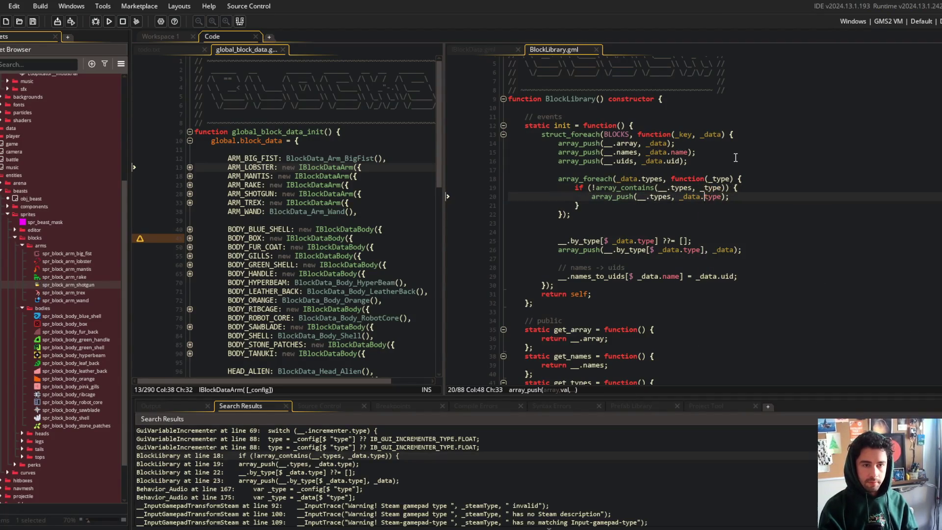
key(BackSpace)
key(BackSpace)
key(BackSpace)
key(Down)
key(Down)
key(Down)
key(BackSpace)
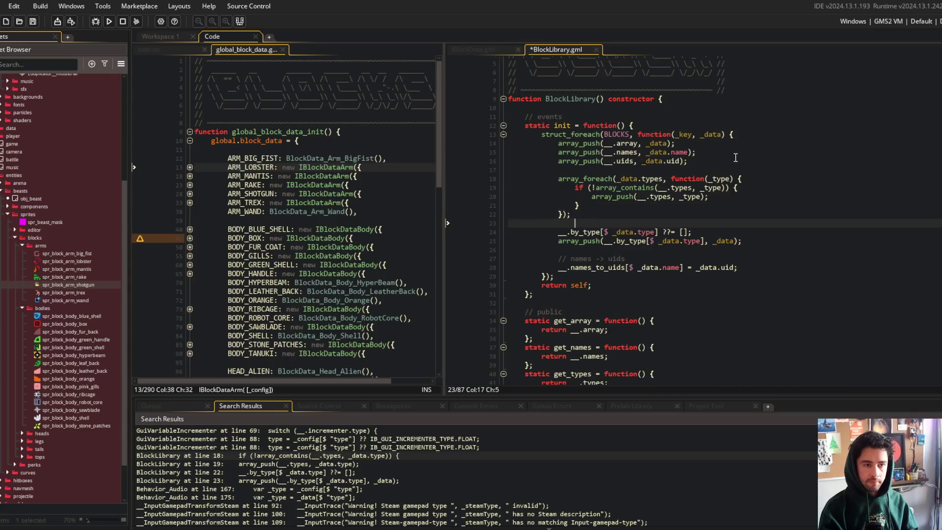
Move the by_type initialisation up into the types loop, keyed by _type.
click(654, 232)
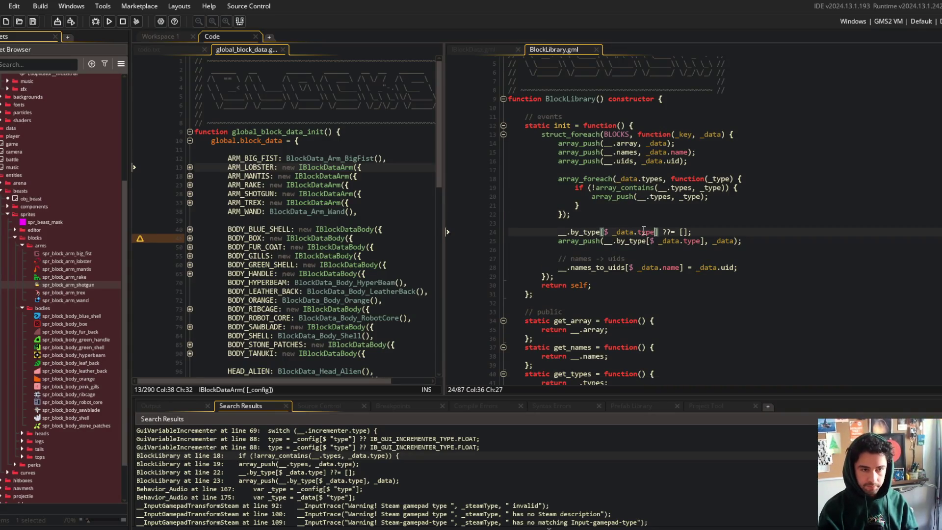
scroll(640, 211, down, 2)
click(637, 183)
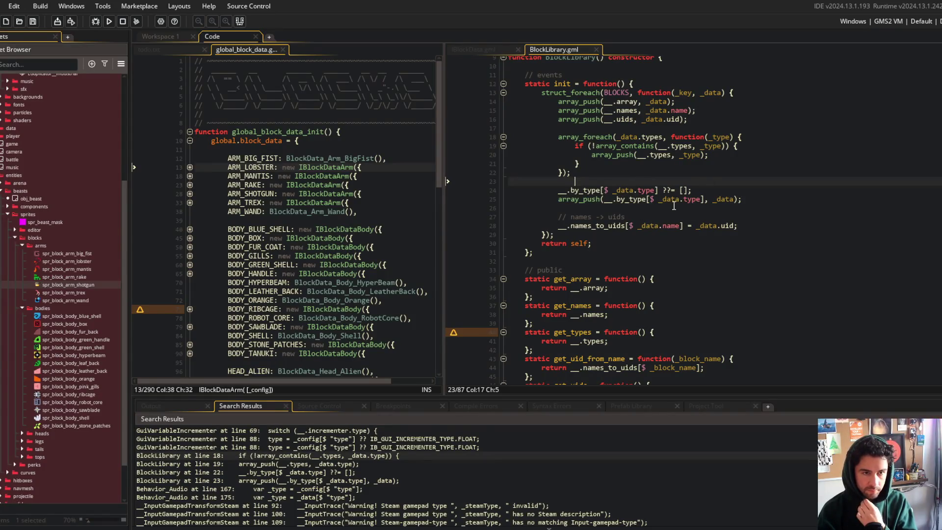
click(730, 189)
key(alt+Up)
key(alt+Up)
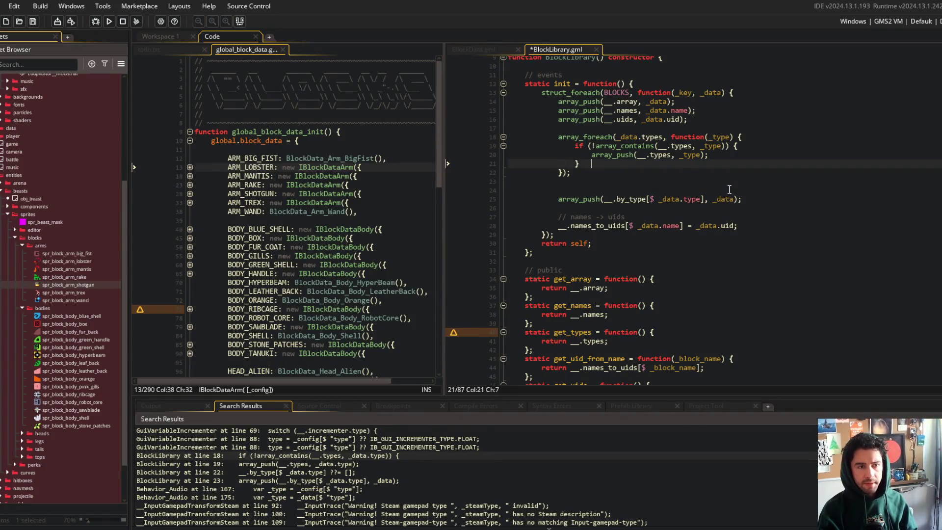
key(End)
key(ctrl+Left)
key(ctrl+Left)
key(ctrl+Left)
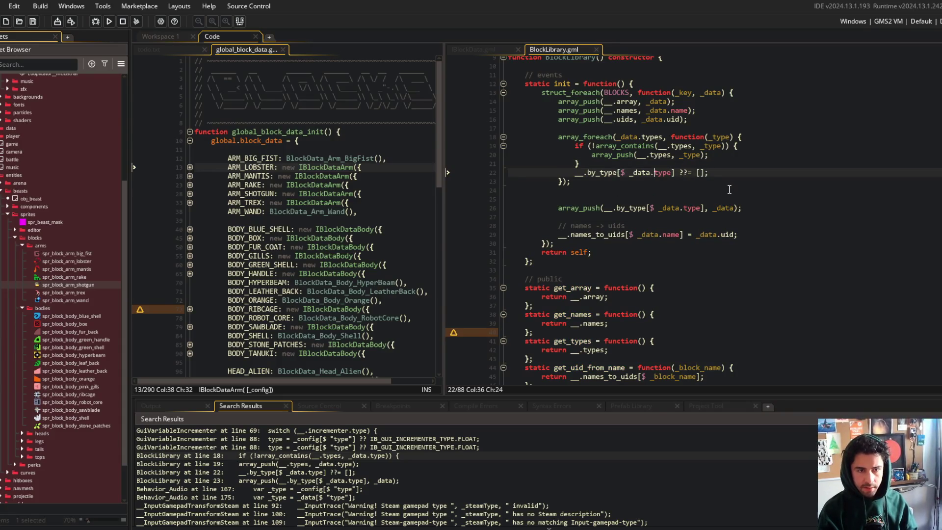
key(BackSpace)
key(BackSpace)
key(BackSpace)
key(Escape)
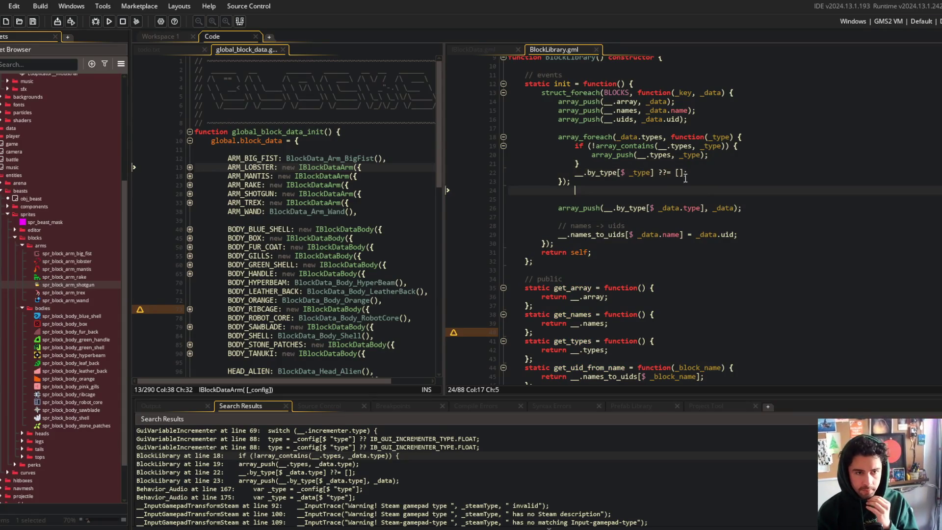
Put the by_type push inside the loop using _type, remove leftover blank lines, and save.
click(690, 173)
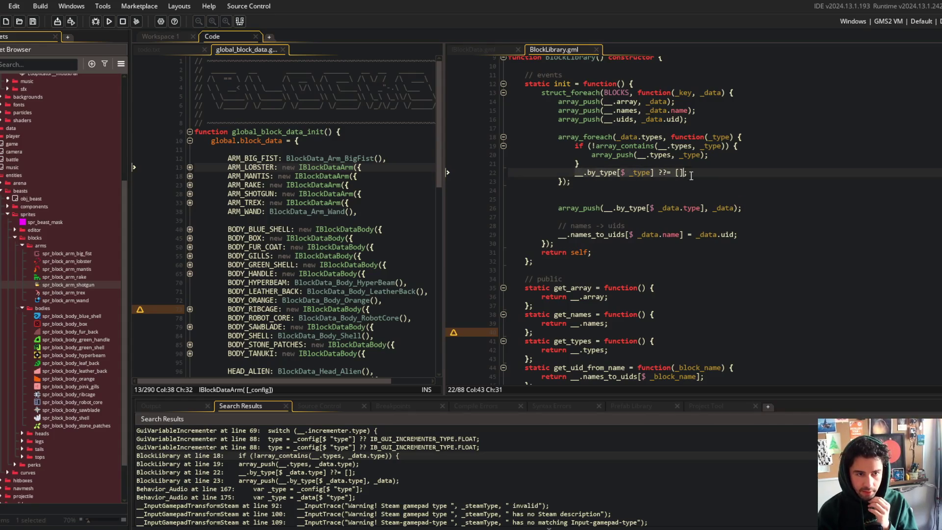
click(741, 207)
key(shift+Home)
key(BackSpace)
key(ctrl+z)
key(ctrl+z)
key(ctrl+z)
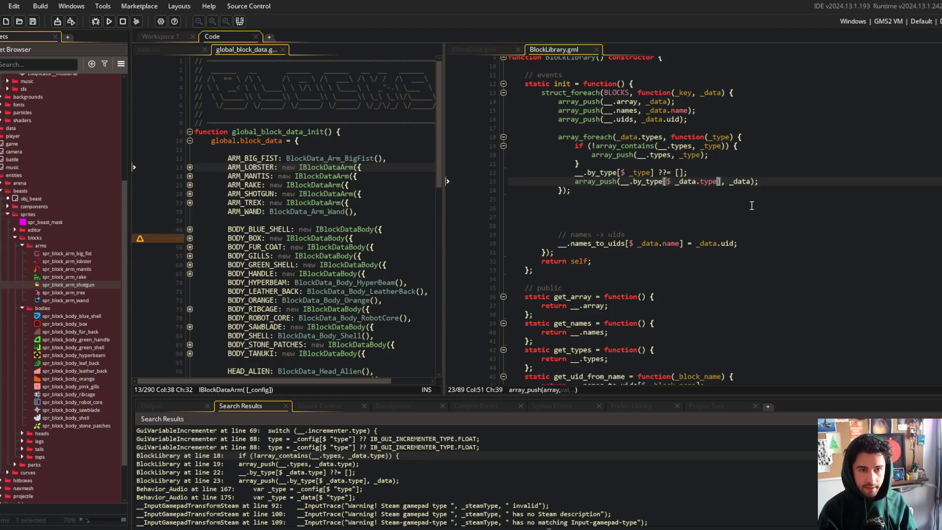
key(BackSpace)
key(BackSpace)
key(BackSpace)
text(ty)
key(Return)
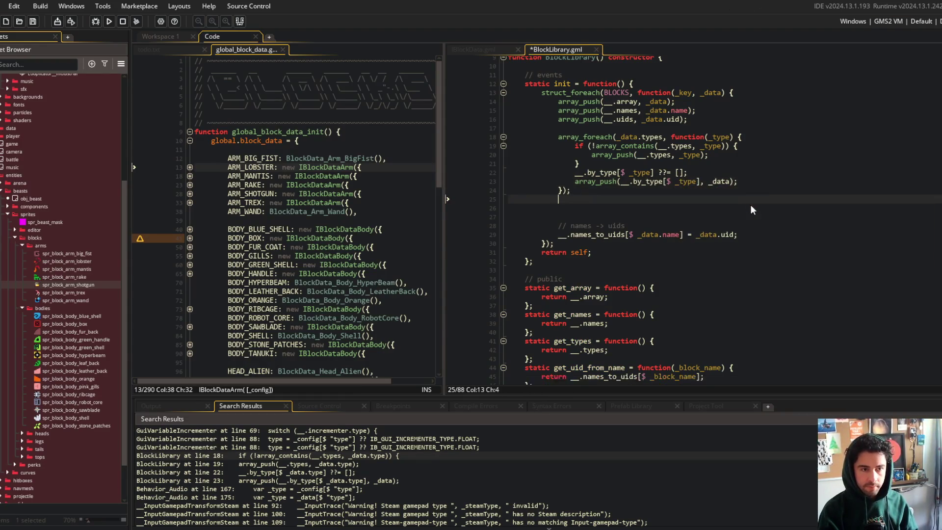
click(751, 205)
key(BackSpace)
key(BackSpace)
key(ctrl+s)
Add a '// types' comment above the types loop and save the BlockLibrary file.
click(691, 125)
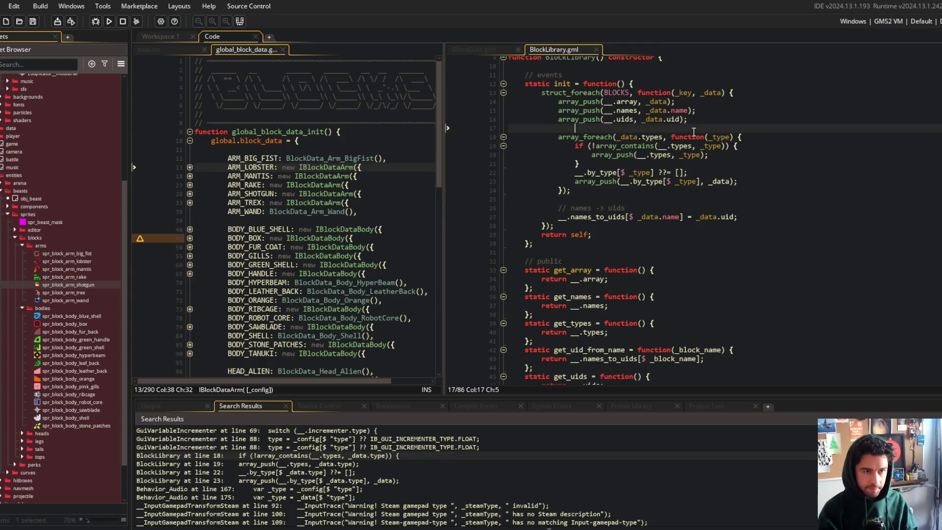
key(Return)
text(// types)
key(ctrl+s)
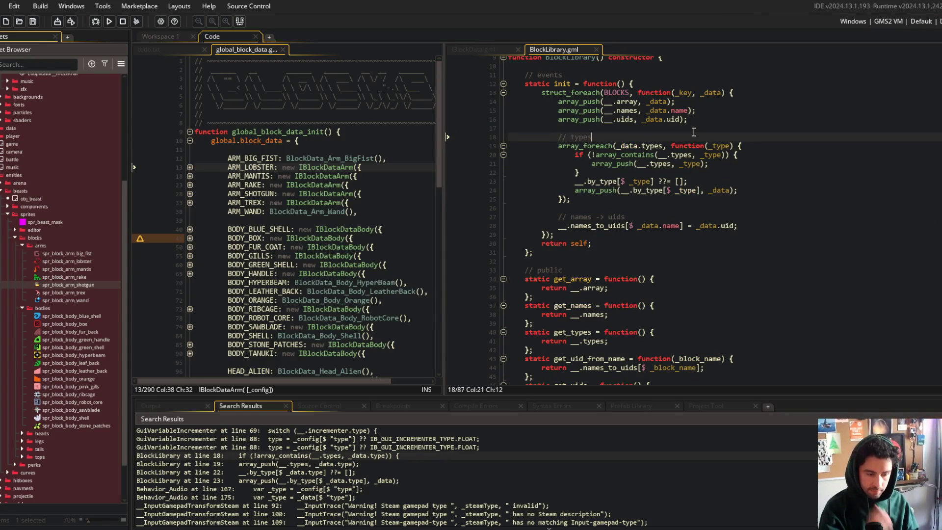
click(712, 163)
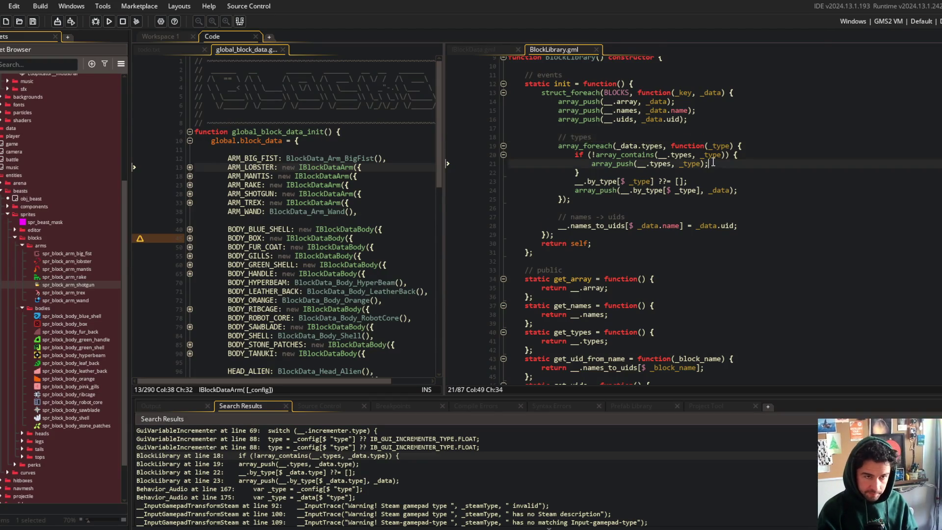
scroll(713, 161, down, 1)
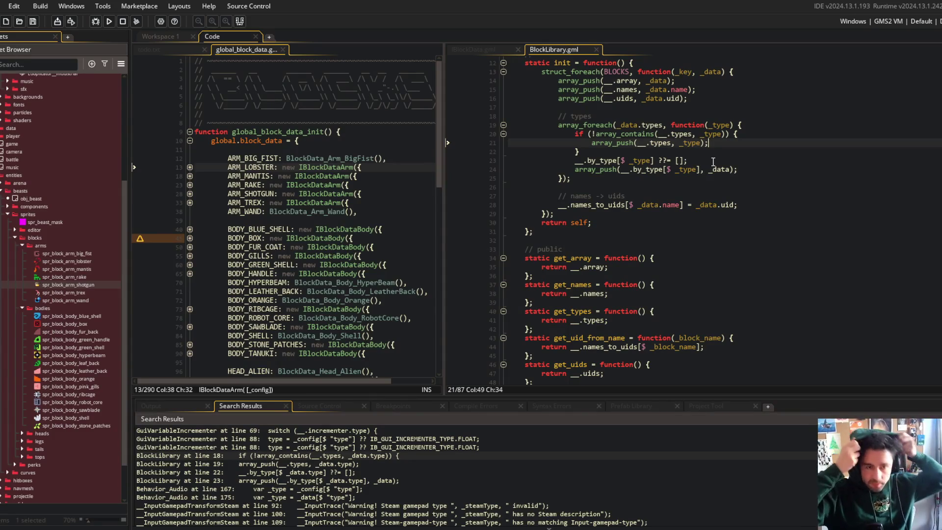
key(alt+Tab)
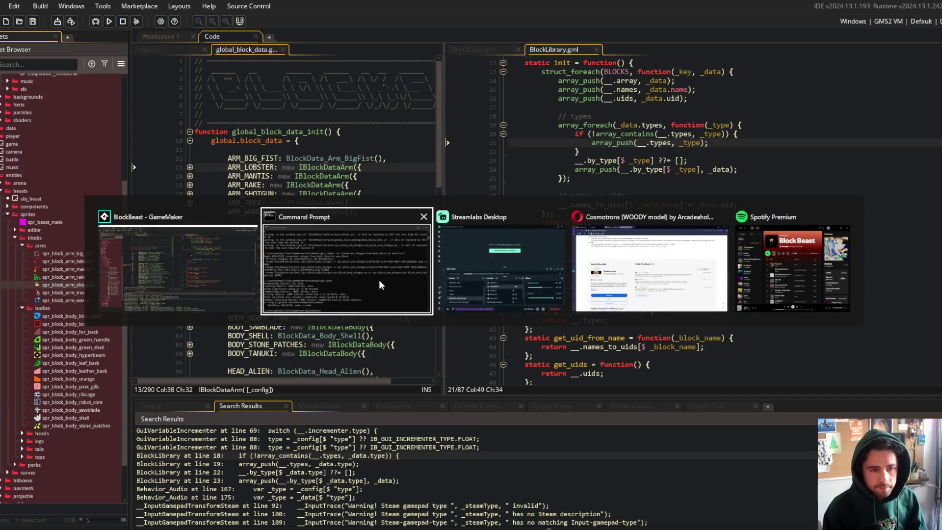
click(802, 276)
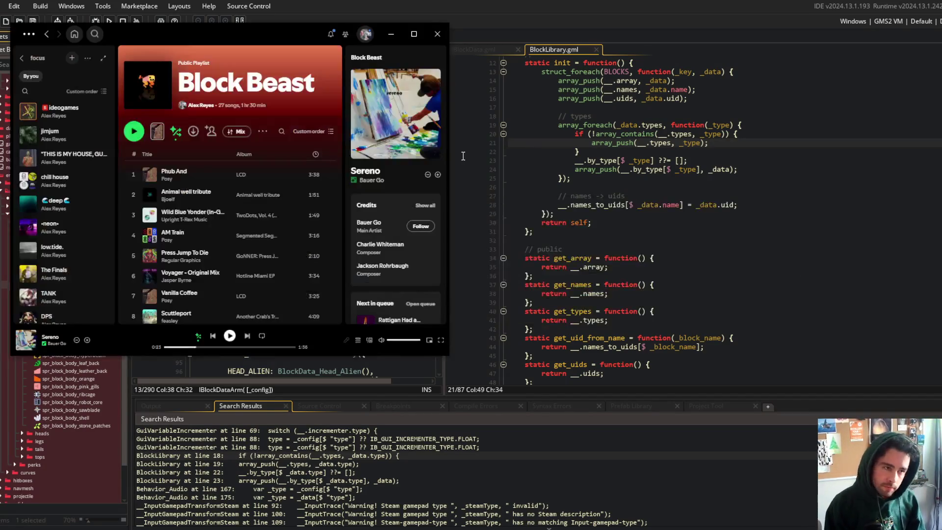
click(248, 335)
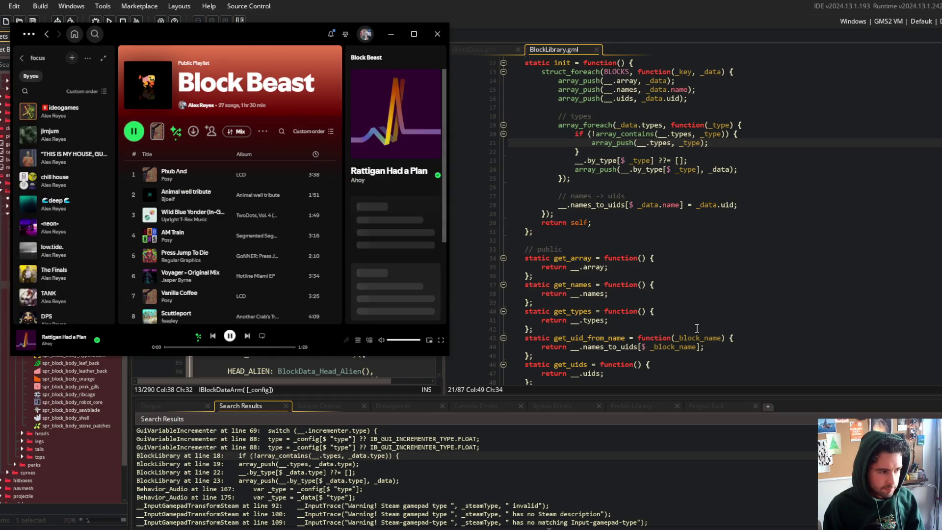
click(634, 265)
Review get_types and get_with_type, then hide the side and bottom panels to widen the code.
click(659, 183)
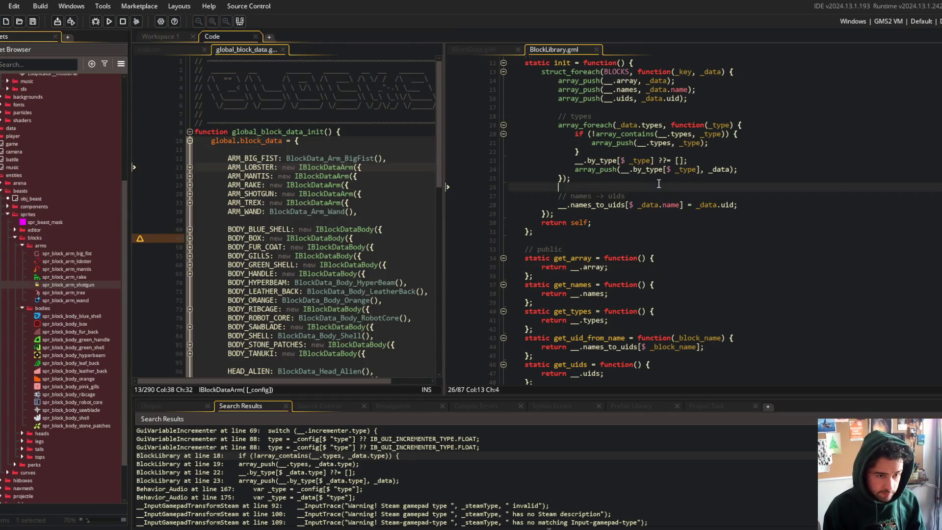
scroll(659, 183, up, 1)
scroll(621, 301, down, 2)
click(584, 293)
scroll(585, 293, down, 3)
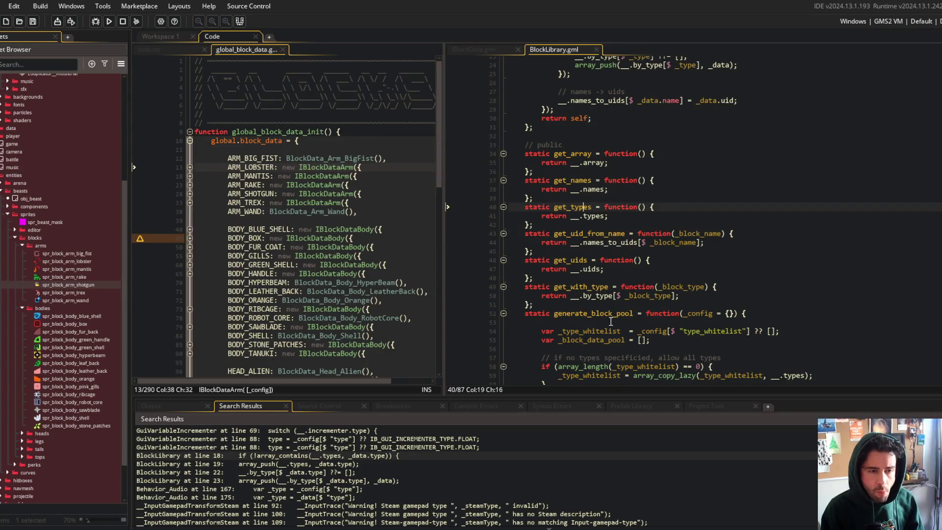
click(672, 296)
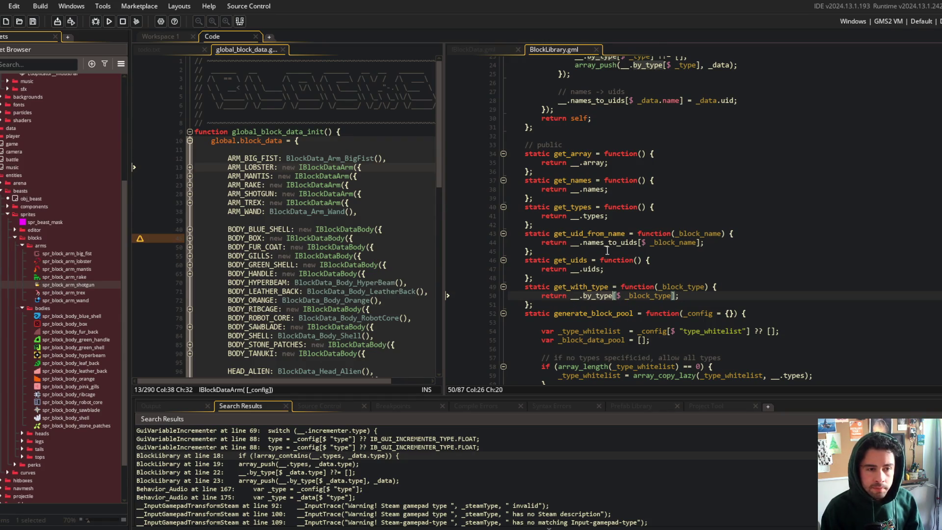
key(F12)
Add 'static get_with_types = function(_block_types) { };' below get_with_type, starting with 'var _blocks = []'.
click(469, 301)
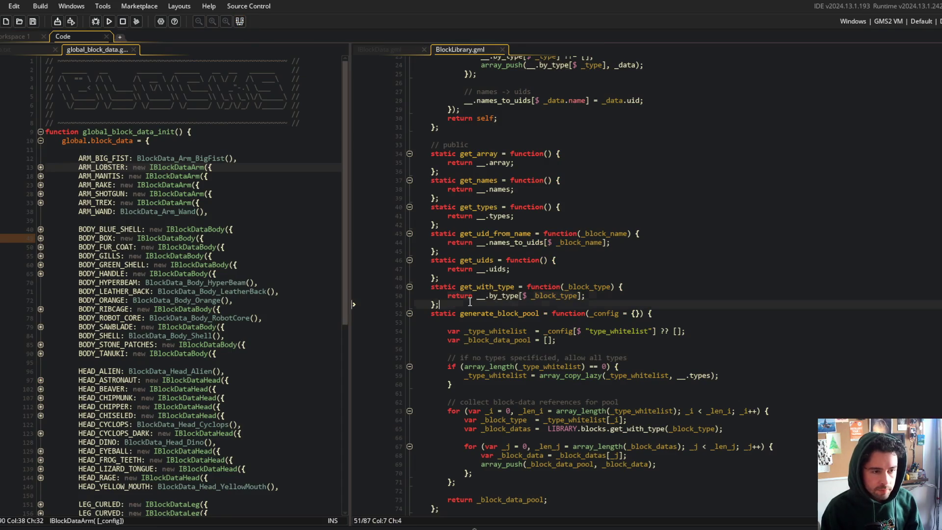
key(Return)
text(static get_w)
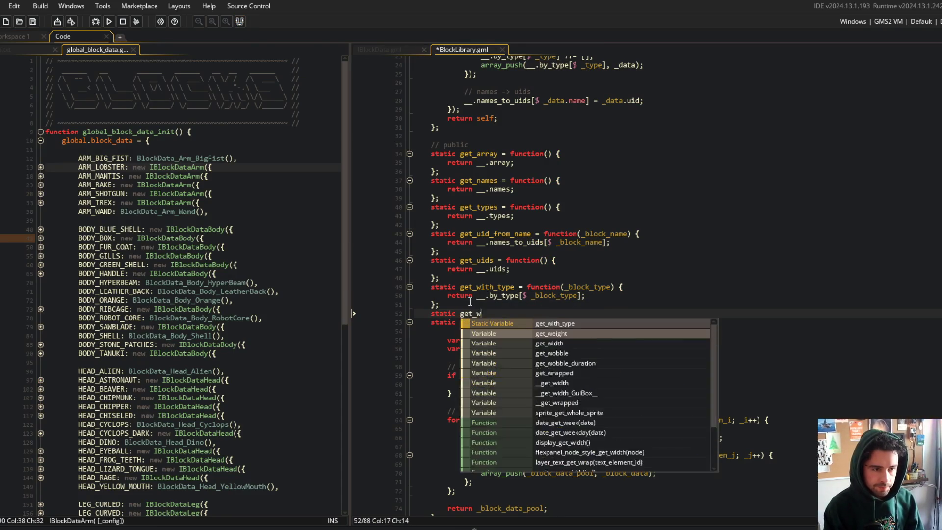
text(ith_types = functio)
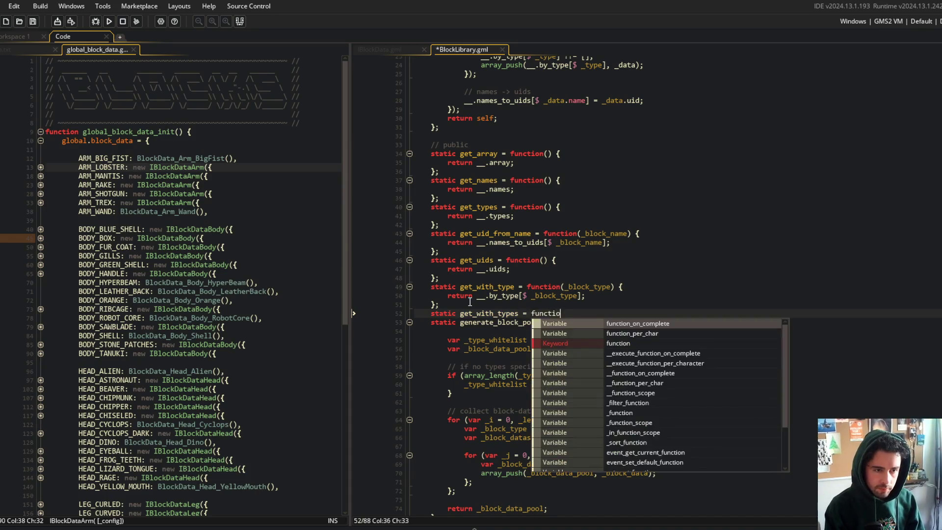
text(n(_block_types) {)
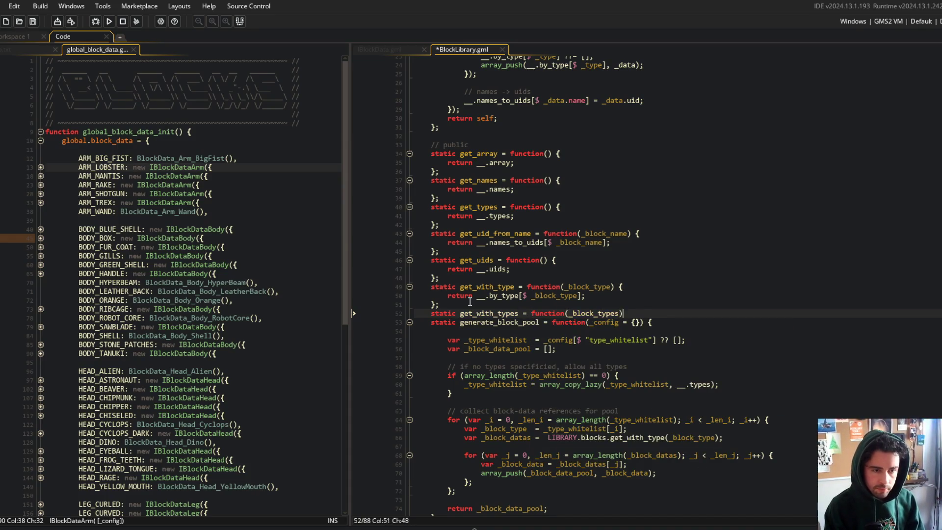
key(Return)
key(Return)
text(};)
key(Up)
text(var _blocks)
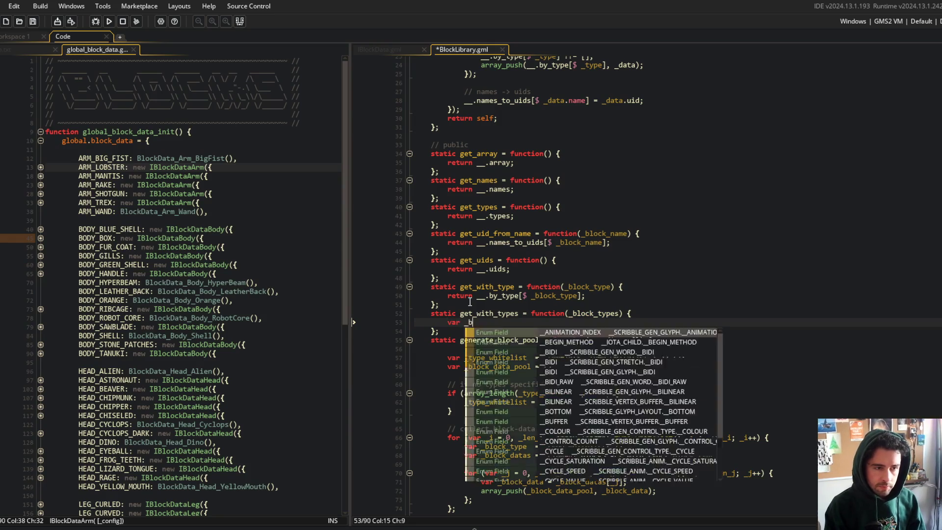